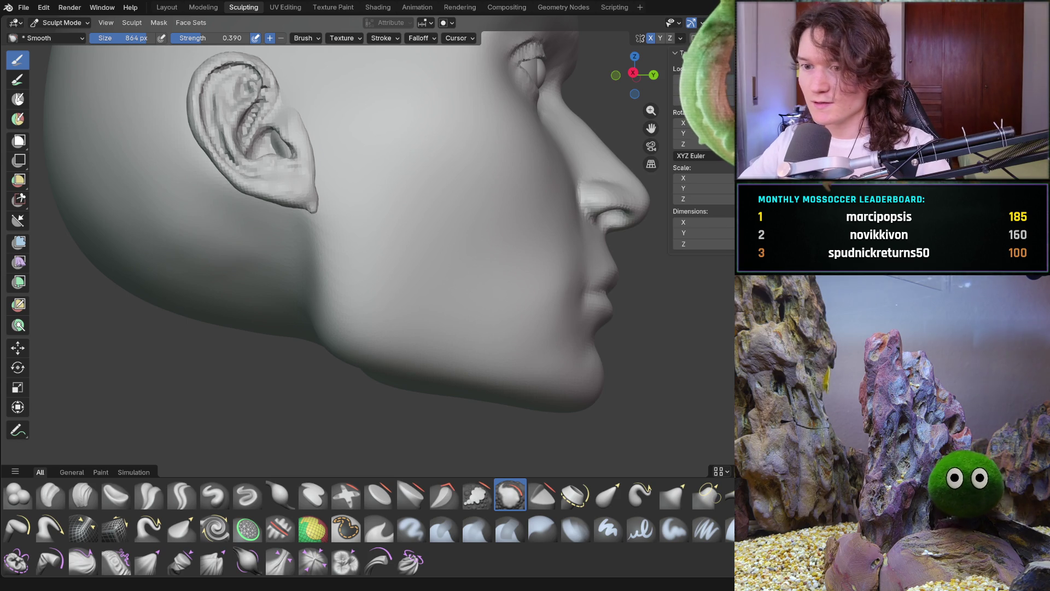
Orbit in toward the jaw and ear and shrink the Smooth brush to 682 px
mouse_move(349, 333)
middle_down()
mouse_move(327, 339)
mouse_move(343, 345)
mouse_move(328, 334)
middle_up()
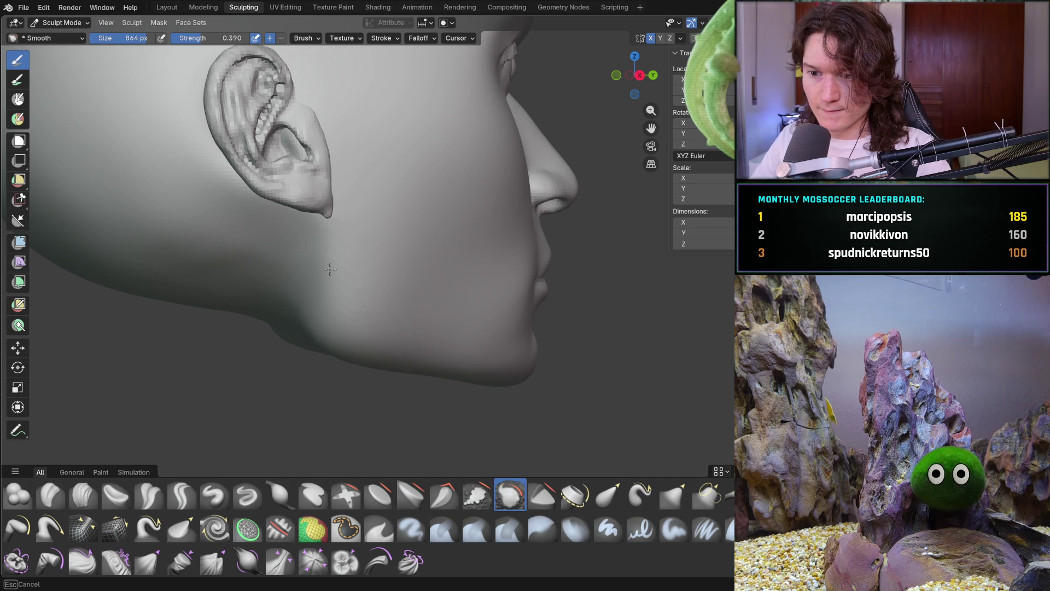
middle_drag(317, 344, 281, 321)
mouse_move(371, 312)
middle_down()
mouse_move(324, 279)
mouse_move(315, 378)
middle_up()
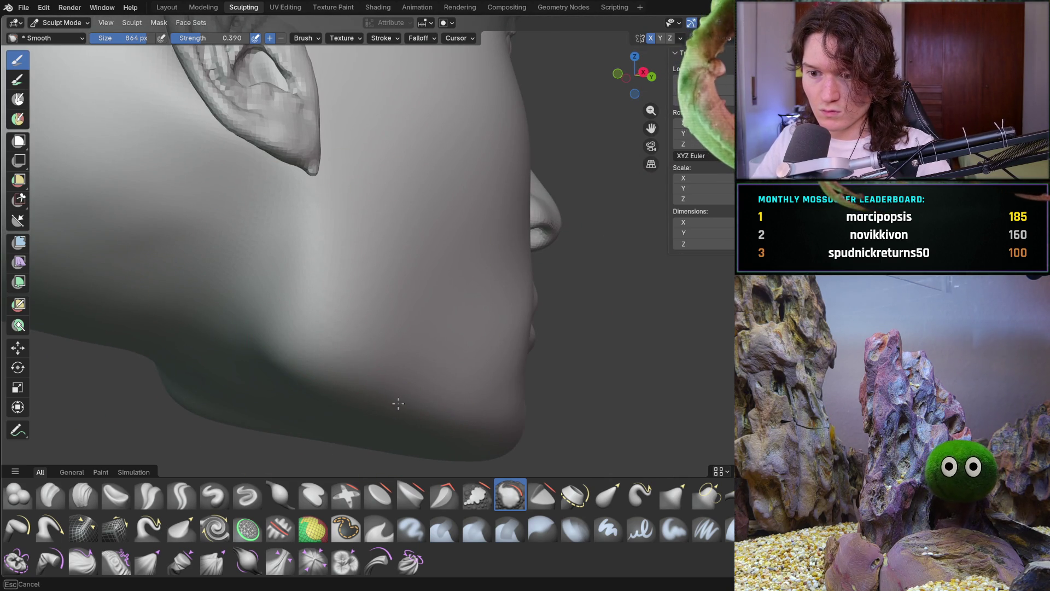
key(f)
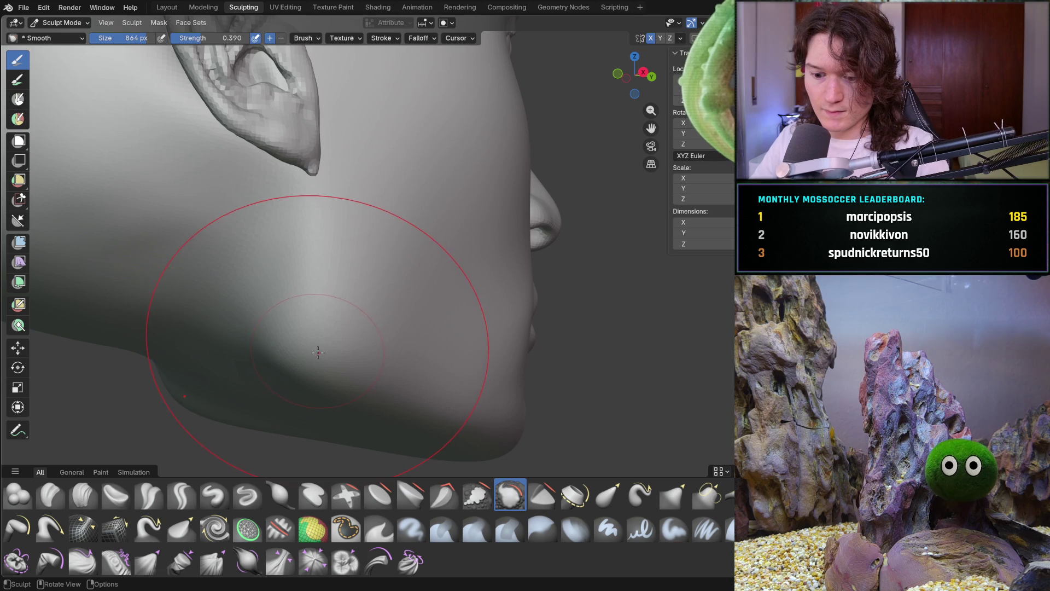
click(297, 346)
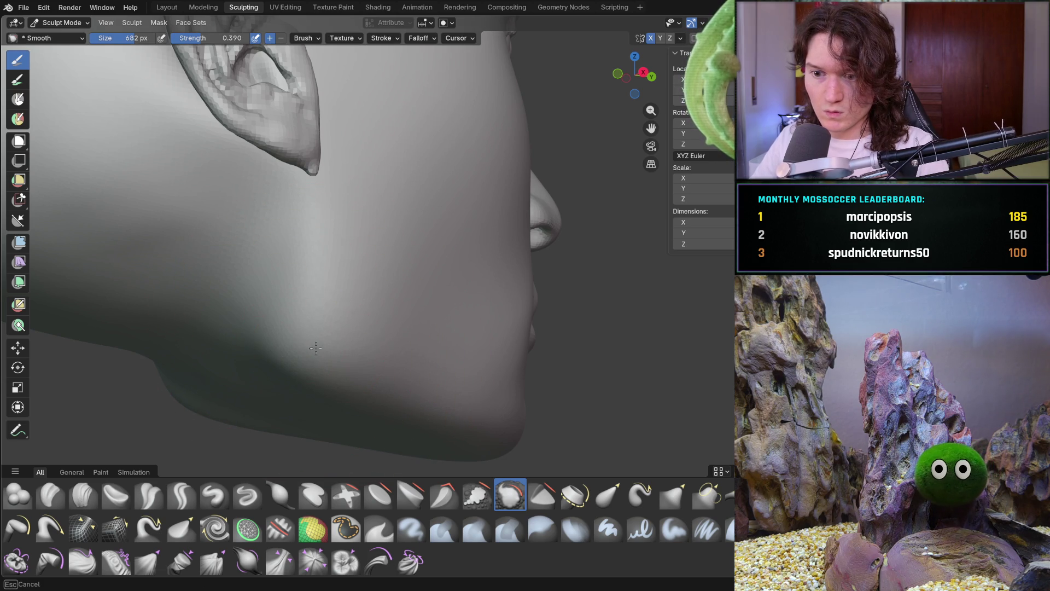
Orbit the head through side, front, right-profile and three-quarter views to inspect the cheek
scroll(328, 383, down, 5)
mouse_move(328, 383)
middle_down()
mouse_move(239, 392)
mouse_move(262, 387)
middle_up()
scroll(262, 387, up, 6)
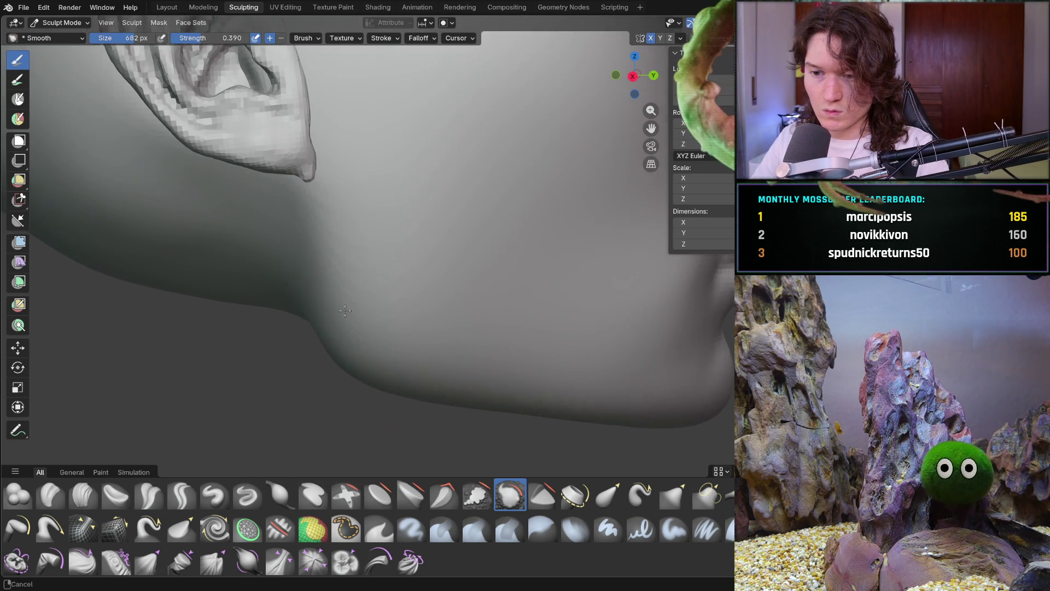
mouse_move(295, 295)
middle_down()
mouse_move(360, 292)
mouse_move(320, 352)
middle_up()
mouse_move(397, 404)
ctrl+middle_down()
mouse_move(257, 336)
mouse_move(228, 348)
ctrl+middle_up()
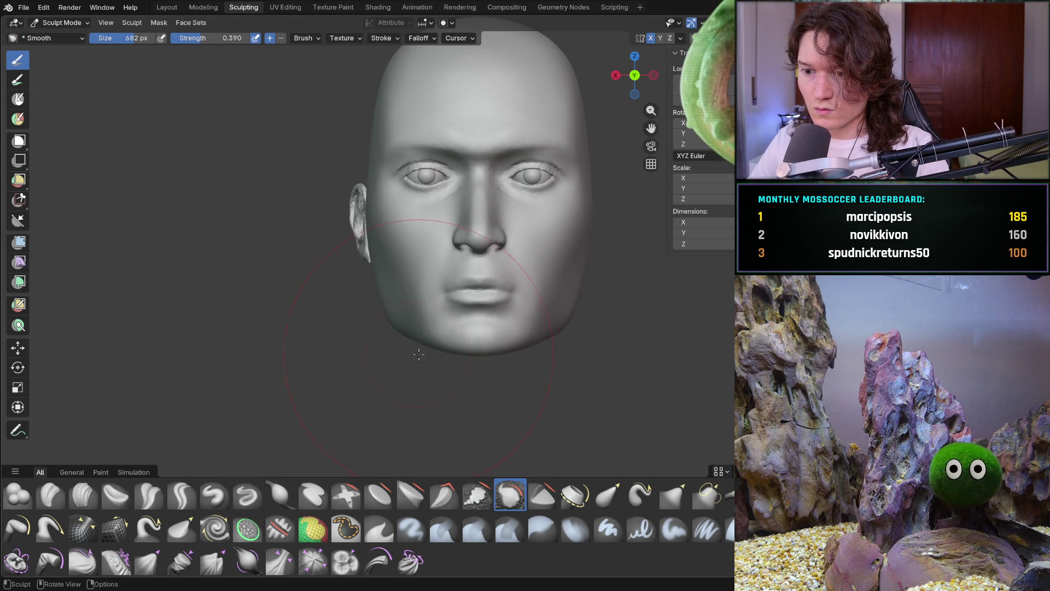
middle_drag(375, 352, 469, 359)
scroll(447, 323, up, 2)
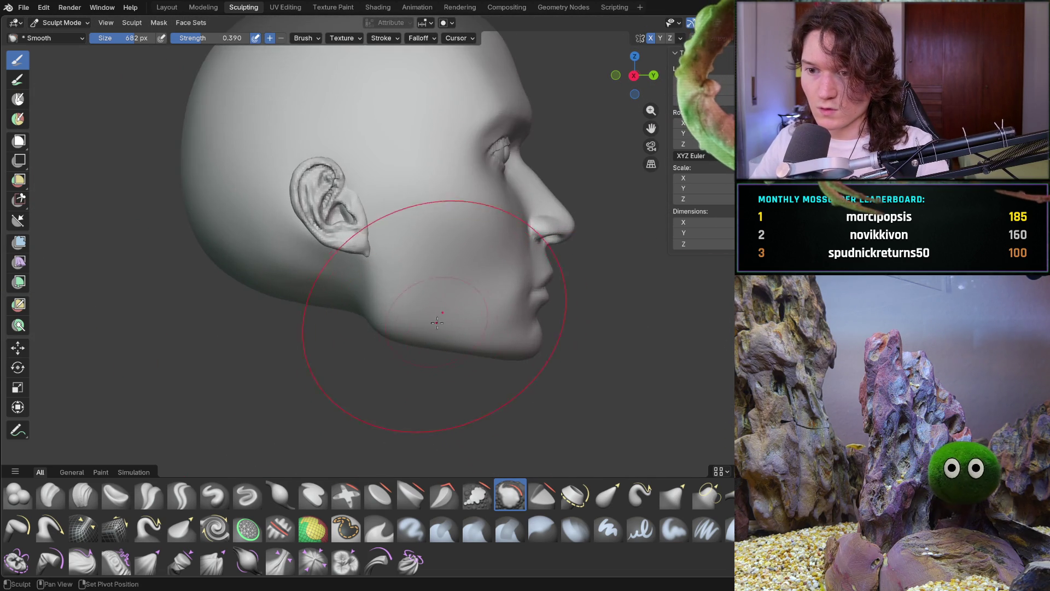
scroll(446, 323, up, 3)
mouse_move(430, 340)
middle_down()
mouse_move(373, 328)
mouse_move(375, 310)
mouse_move(397, 410)
middle_up()
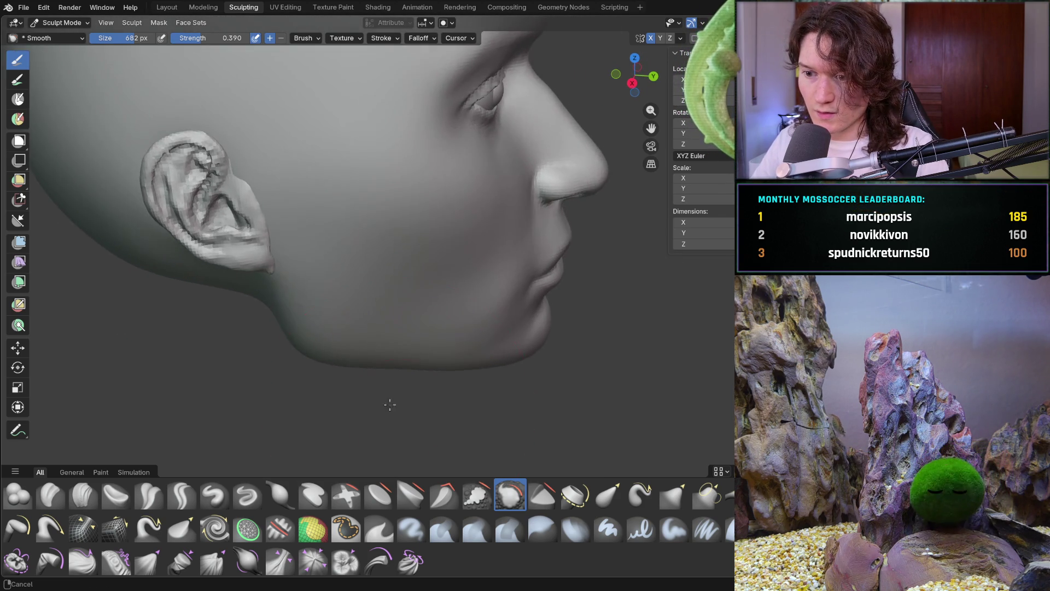
scroll(387, 347, up, 5)
Shrink the Smooth brush to 498 px and smooth along the jawline
key(f)
click(353, 339)
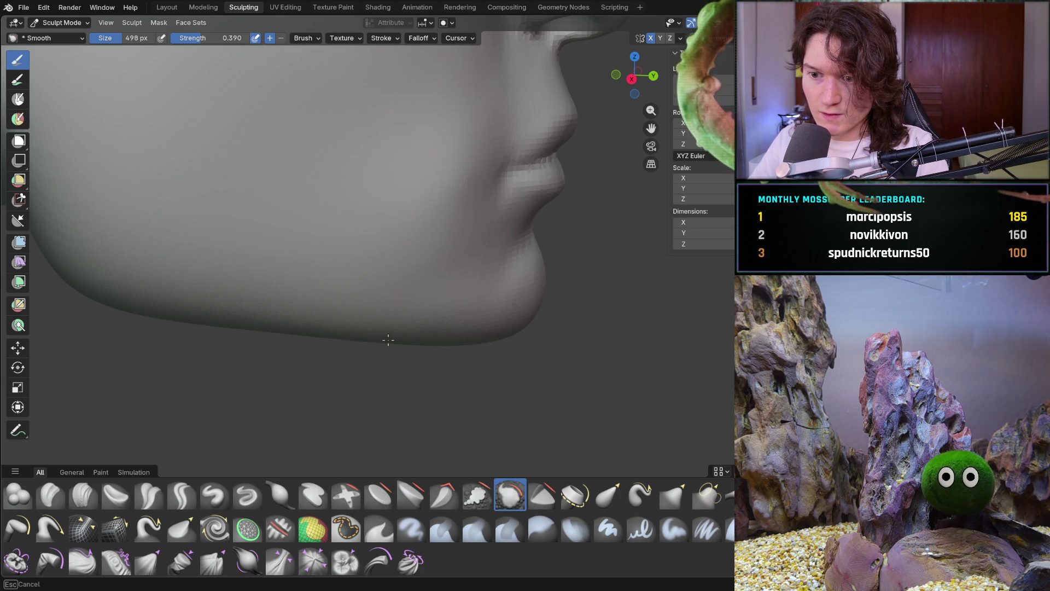
drag(407, 332, 329, 333)
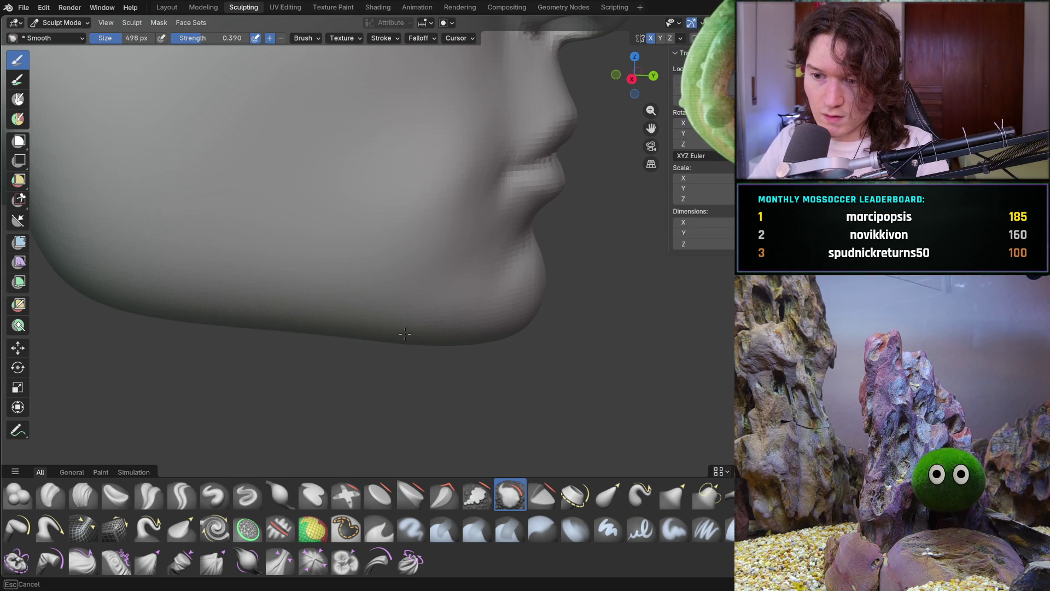
mouse_move(447, 342)
middle_down()
mouse_move(350, 322)
mouse_move(313, 328)
mouse_move(169, 258)
mouse_move(194, 251)
mouse_move(215, 345)
mouse_move(246, 352)
mouse_move(339, 289)
mouse_move(312, 356)
mouse_move(218, 360)
mouse_move(449, 367)
middle_up()
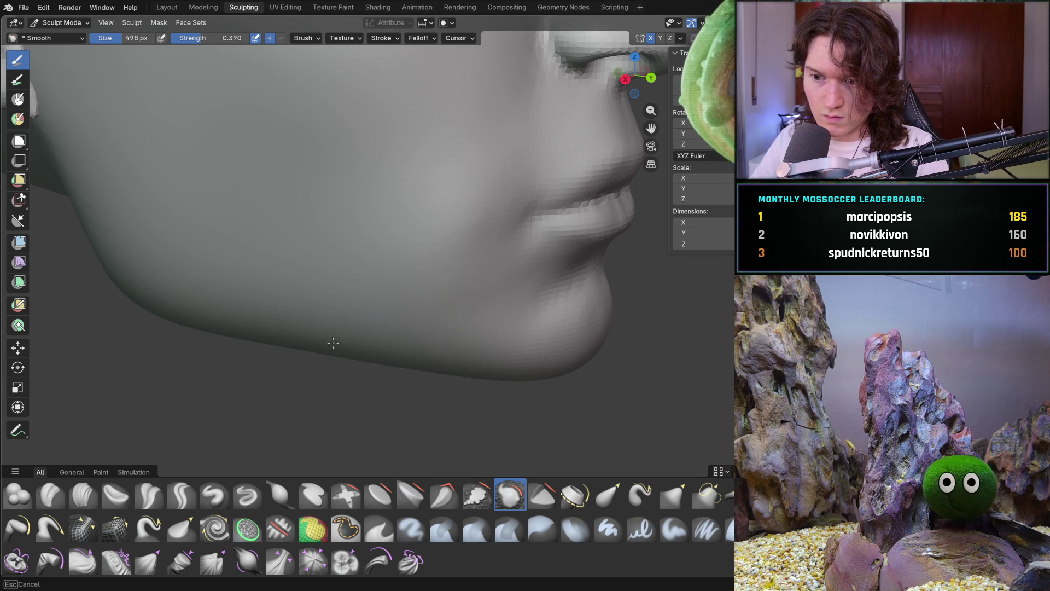
Smooth back and forth along the jawline and across the underside of the jaw
mouse_move(254, 340)
mouse_down()
mouse_move(429, 358)
mouse_move(259, 339)
mouse_move(300, 347)
mouse_up()
mouse_move(300, 347)
middle_down()
mouse_move(345, 307)
mouse_move(375, 380)
middle_up()
mouse_move(375, 379)
mouse_down()
mouse_move(447, 393)
mouse_move(358, 388)
mouse_up()
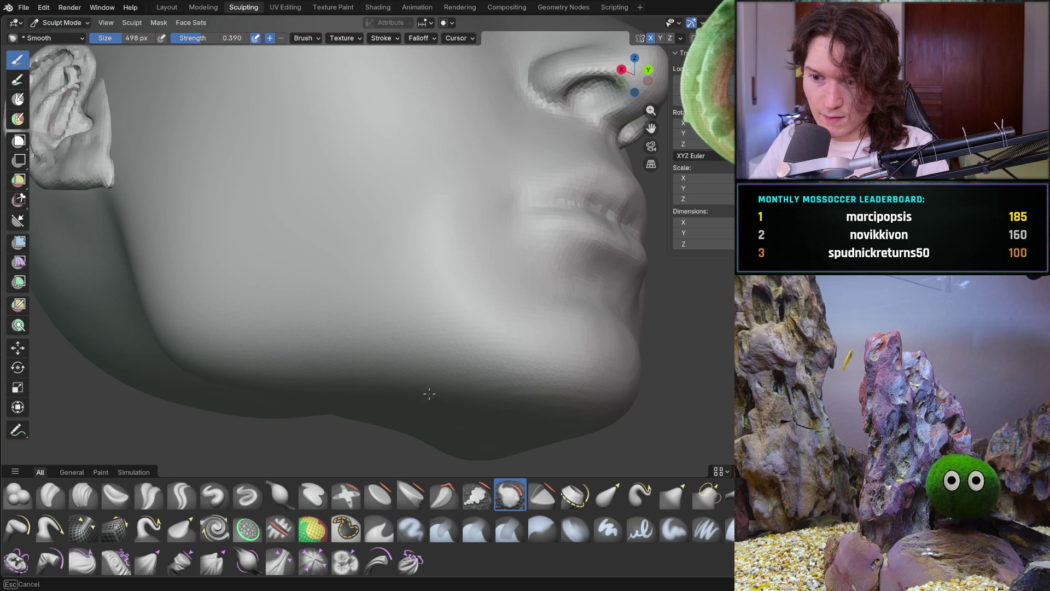
drag(469, 396, 459, 393)
mouse_move(460, 394)
middle_down()
mouse_move(355, 383)
mouse_move(410, 320)
mouse_move(293, 323)
mouse_move(311, 321)
mouse_move(321, 351)
mouse_move(435, 374)
mouse_move(433, 352)
middle_up()
Continue smoothing along the jaw from the side profile, finishing zoomed in on the ear
scroll(415, 281, up, 5)
drag(391, 274, 338, 361)
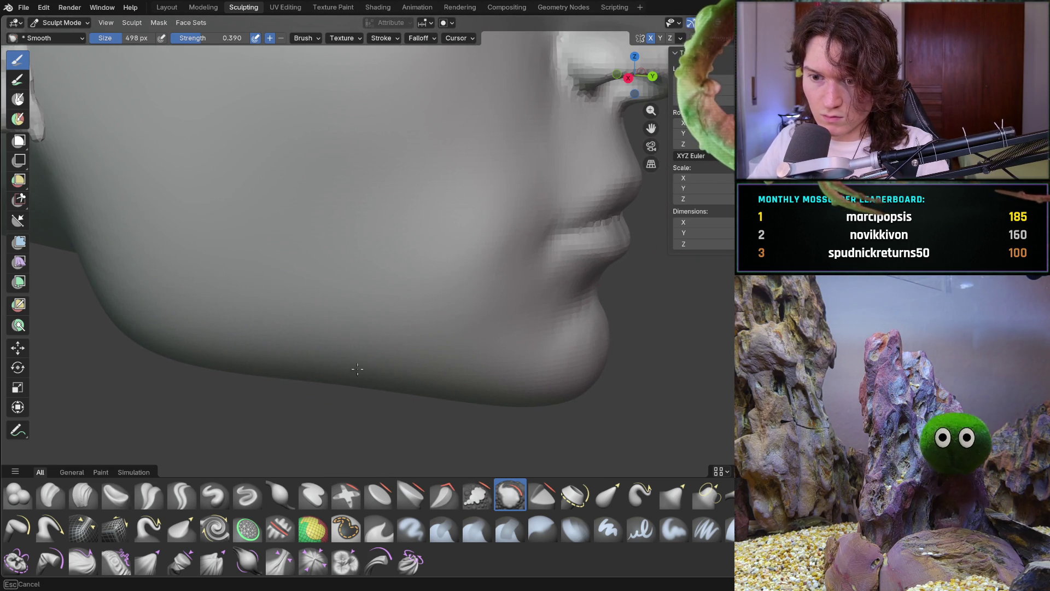
drag(269, 366, 325, 359)
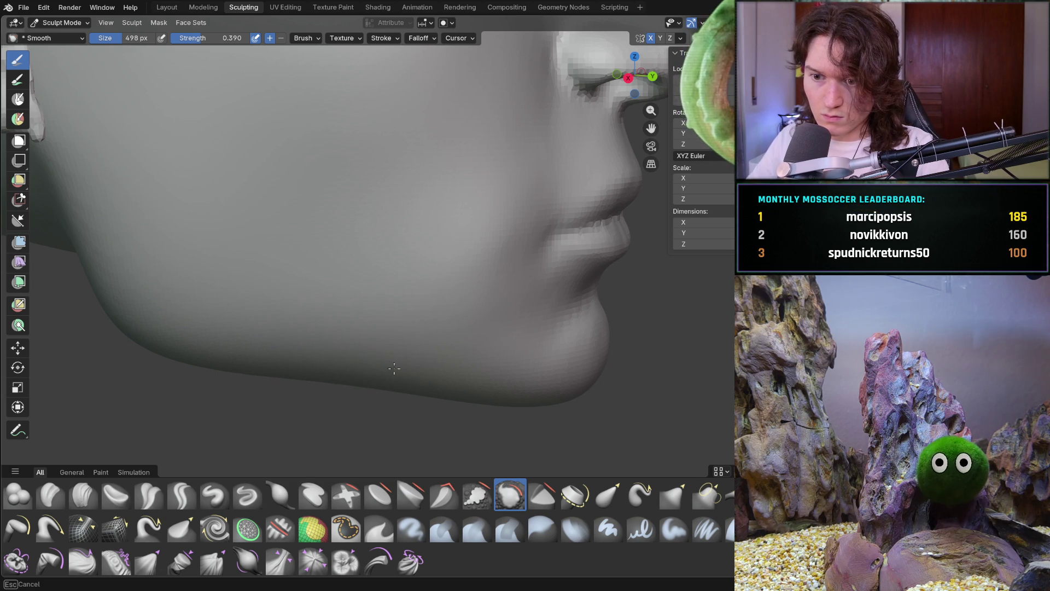
scroll(369, 376, down, 5)
mouse_move(369, 376)
middle_down()
mouse_move(350, 356)
mouse_move(235, 336)
mouse_move(230, 399)
mouse_move(255, 368)
mouse_move(393, 371)
mouse_move(370, 436)
middle_up()
scroll(317, 339, up, 2)
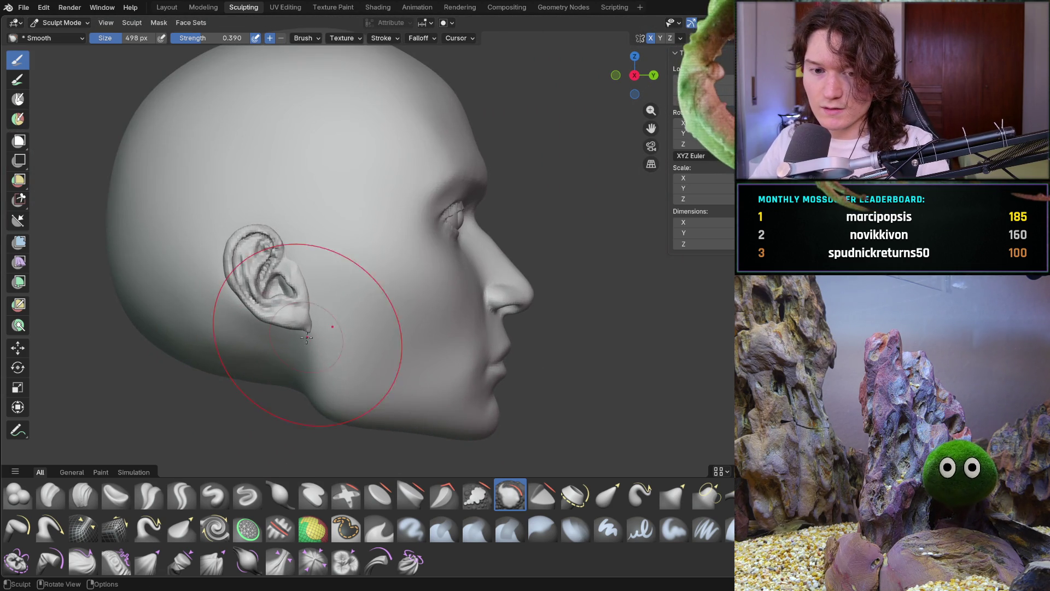
scroll(306, 290, down, 2)
mouse_move(285, 356)
ctrl+middle_down()
mouse_move(300, 321)
mouse_move(286, 339)
ctrl+middle_up()
scroll(286, 339, up, 3)
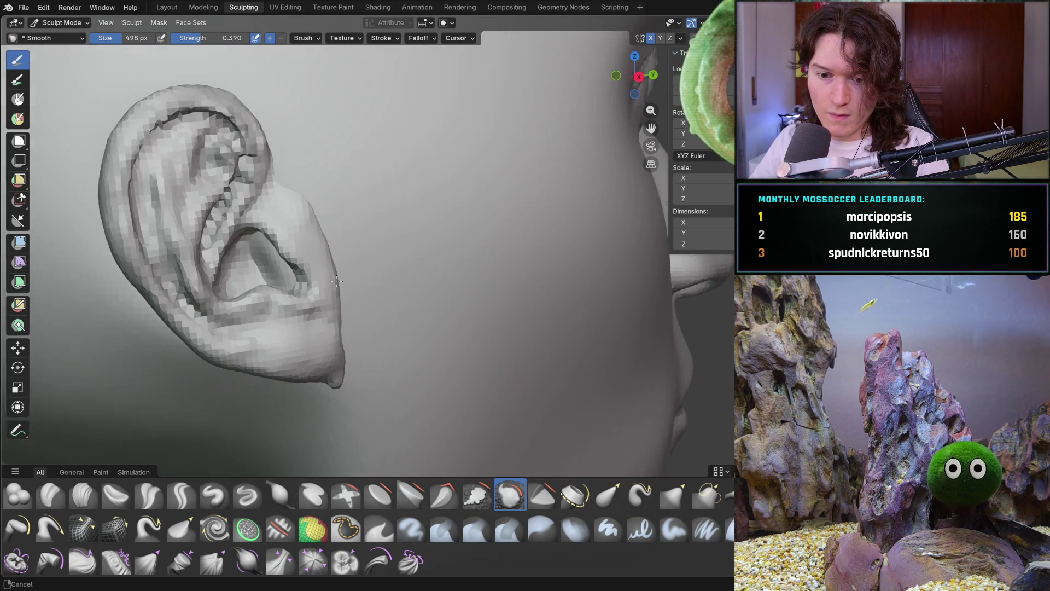
Select the Blob brush and orbit to an edge-on view of the ear
click(18, 495)
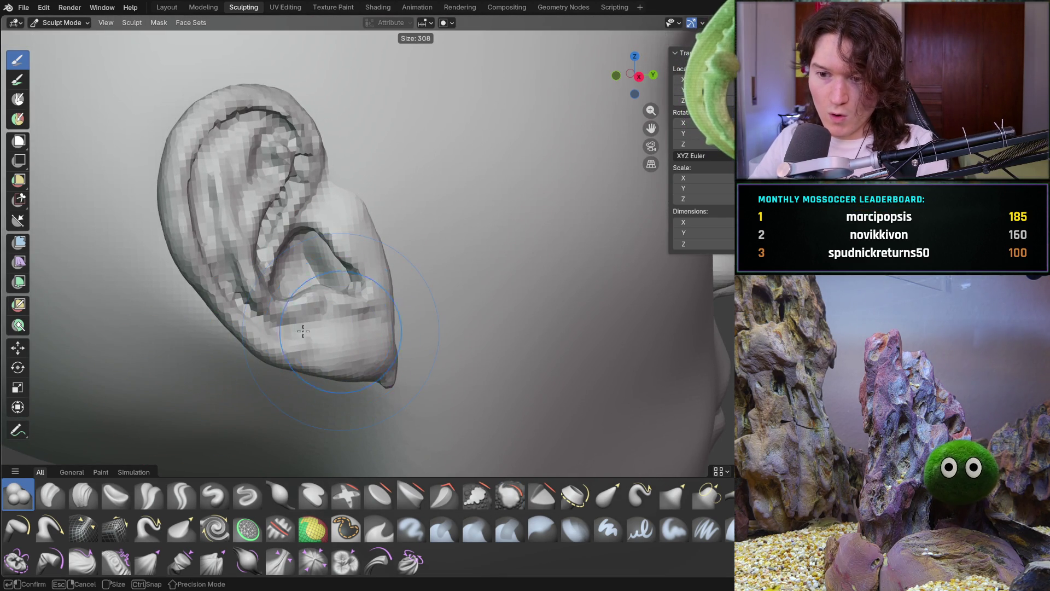
scroll(300, 239, up, 3)
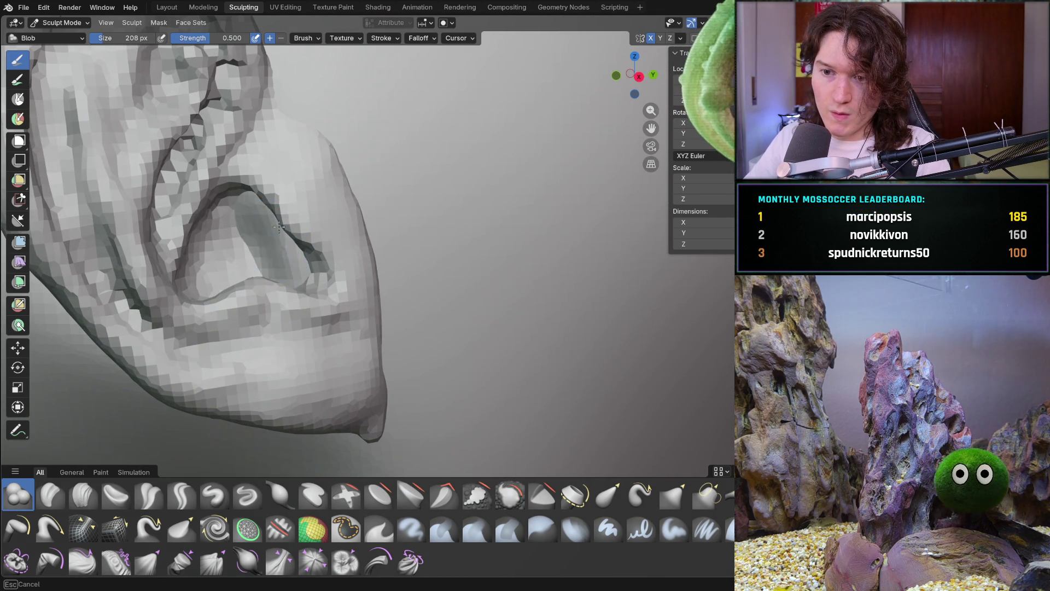
scroll(280, 265, down, 3)
mouse_move(263, 262)
middle_down()
mouse_move(173, 253)
mouse_move(143, 263)
middle_up()
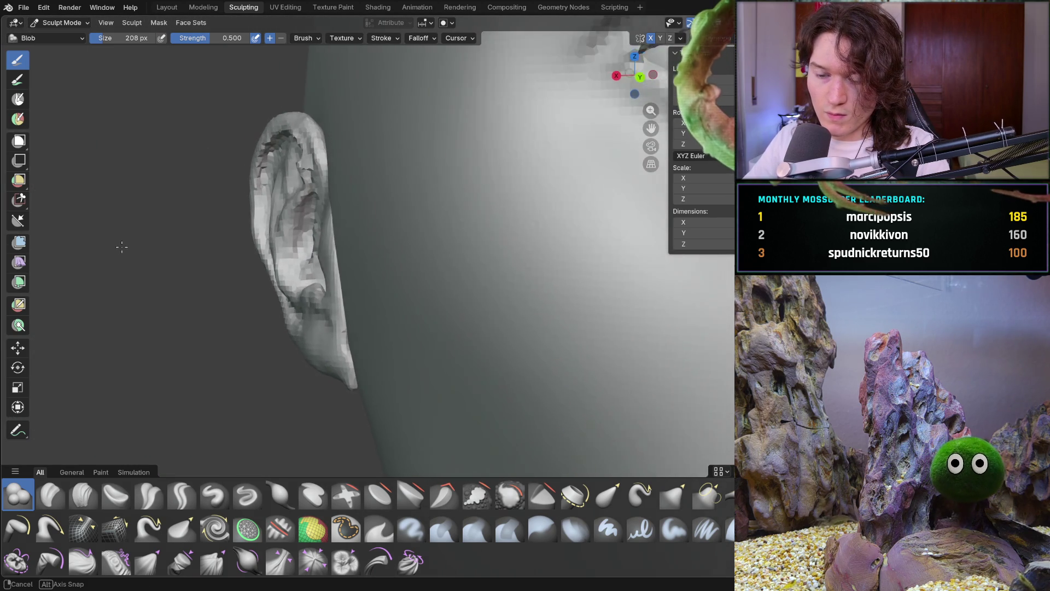
scroll(183, 283, up, 5)
scroll(231, 295, down, 3)
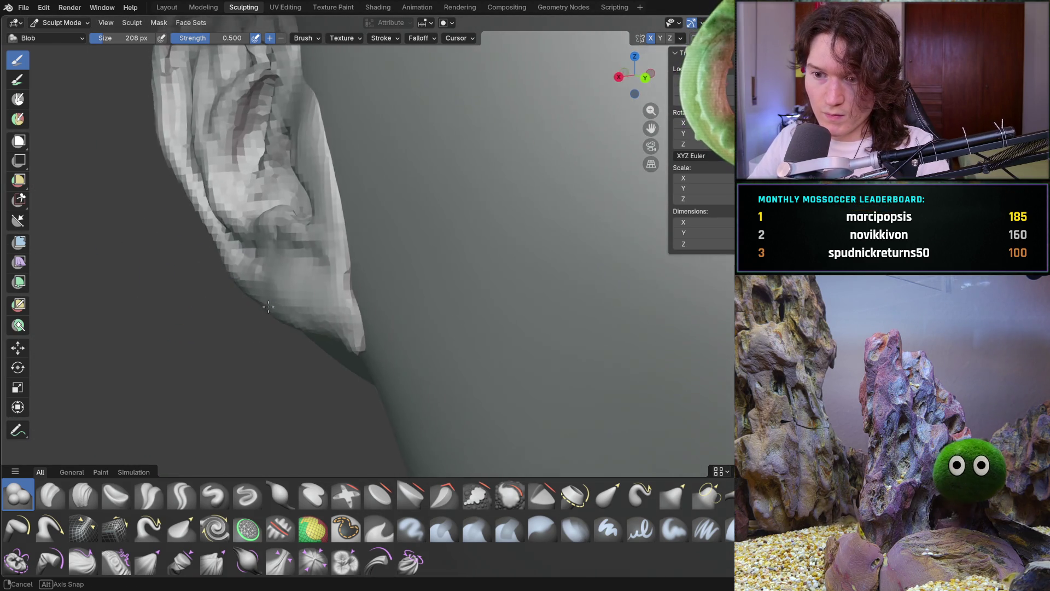
scroll(232, 307, up, 3)
mouse_move(233, 308)
middle_down()
mouse_move(230, 327)
mouse_move(490, 291)
middle_up()
mouse_move(335, 291)
middle_down()
mouse_move(321, 358)
mouse_move(233, 309)
middle_up()
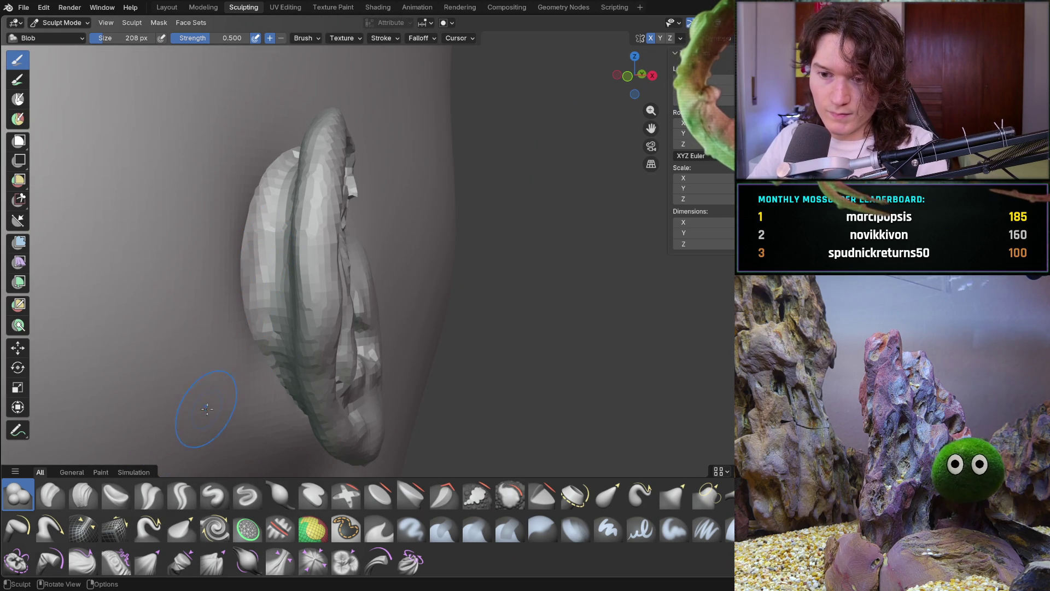
With the Grab brush, pull the ear's lower lobe and upper rim into shape
key(g)
drag(235, 252, 257, 219)
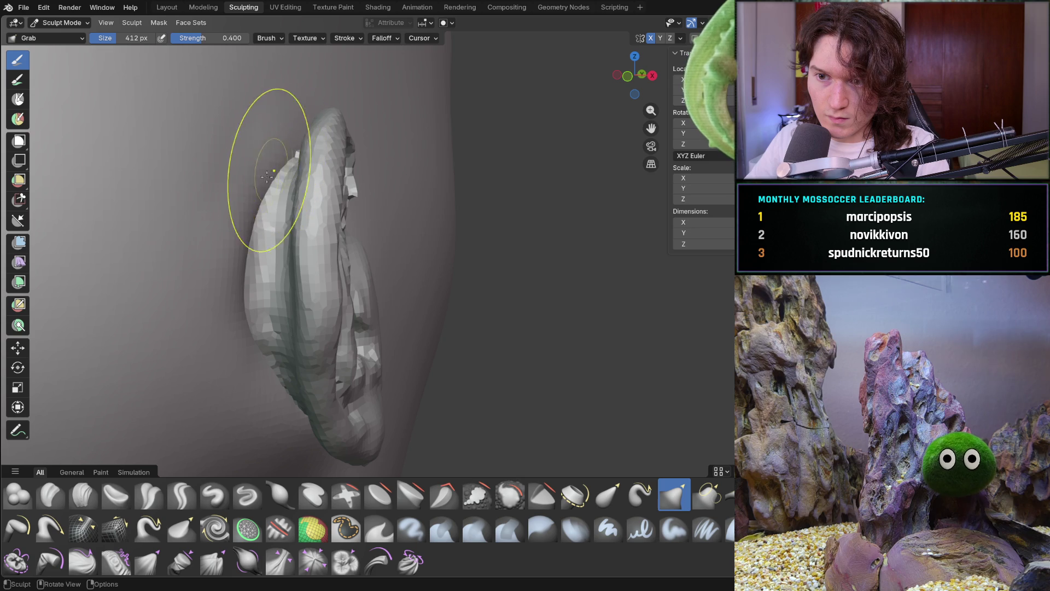
mouse_move(244, 350)
mouse_down()
mouse_move(234, 328)
mouse_move(257, 361)
mouse_move(262, 352)
mouse_up()
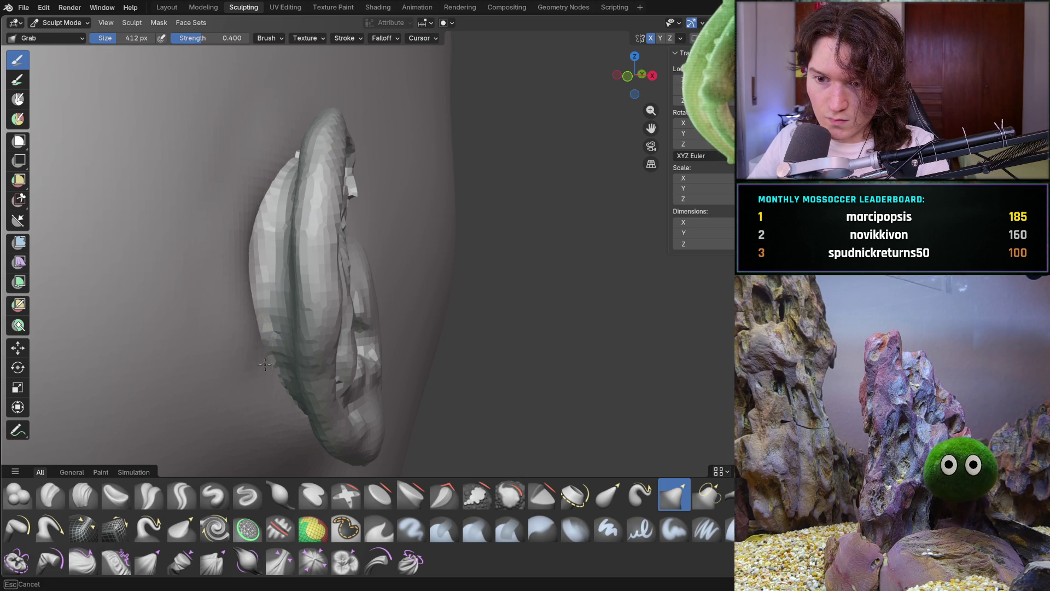
drag(247, 262, 274, 207)
mouse_move(273, 208)
middle_down()
mouse_move(312, 234)
mouse_move(199, 175)
mouse_move(147, 115)
mouse_move(273, 222)
mouse_move(290, 260)
mouse_move(236, 326)
middle_up()
click(83, 494)
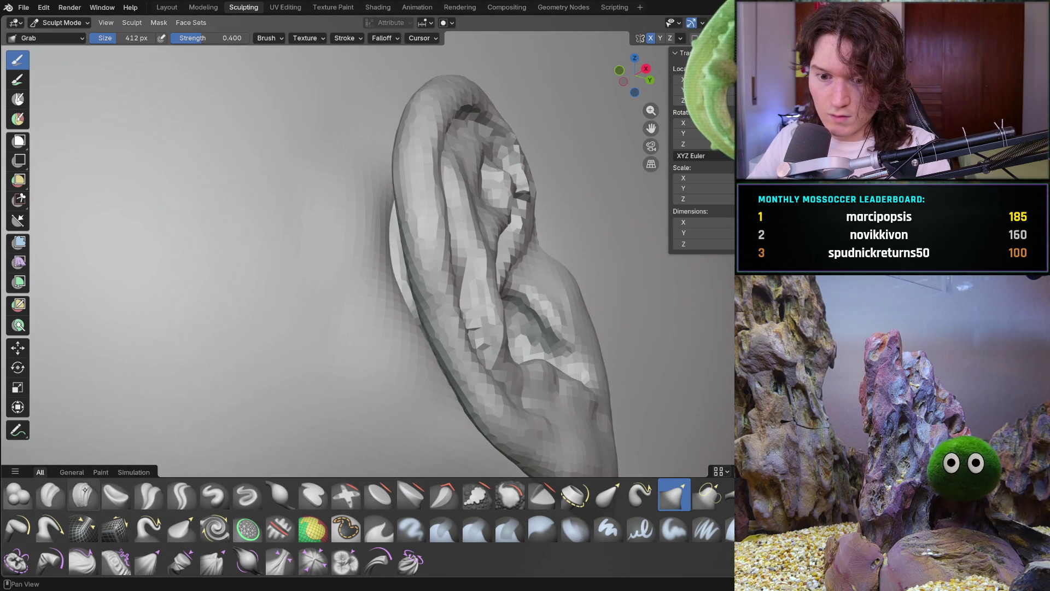
key(f)
click(314, 309)
mouse_move(314, 309)
middle_down()
mouse_move(347, 227)
mouse_move(340, 237)
middle_up()
key(f)
click(316, 247)
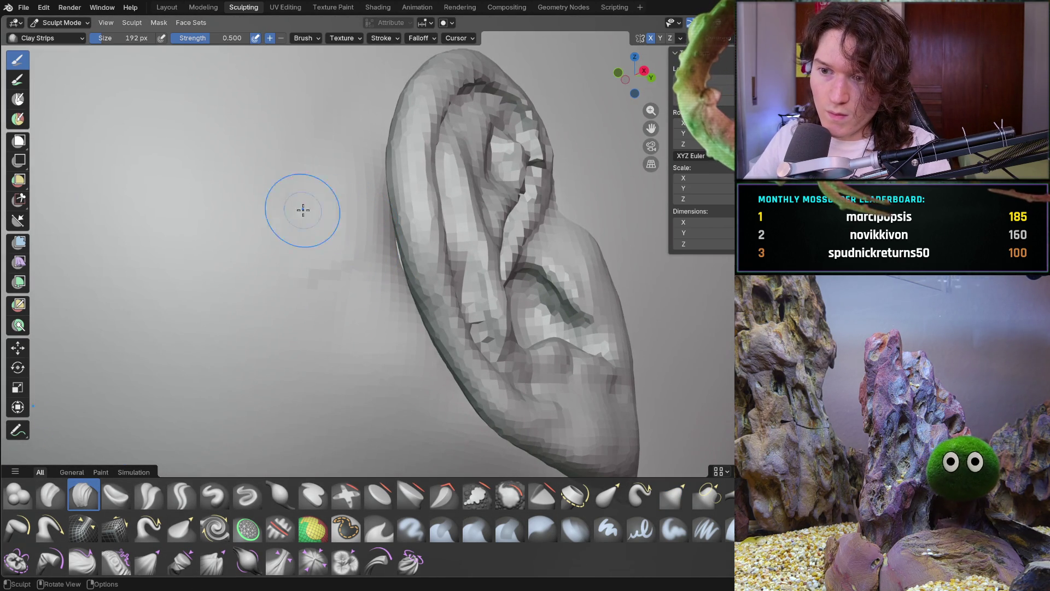
mouse_move(348, 189)
middle_down()
mouse_move(345, 257)
mouse_move(373, 261)
mouse_move(375, 244)
mouse_move(382, 297)
middle_up()
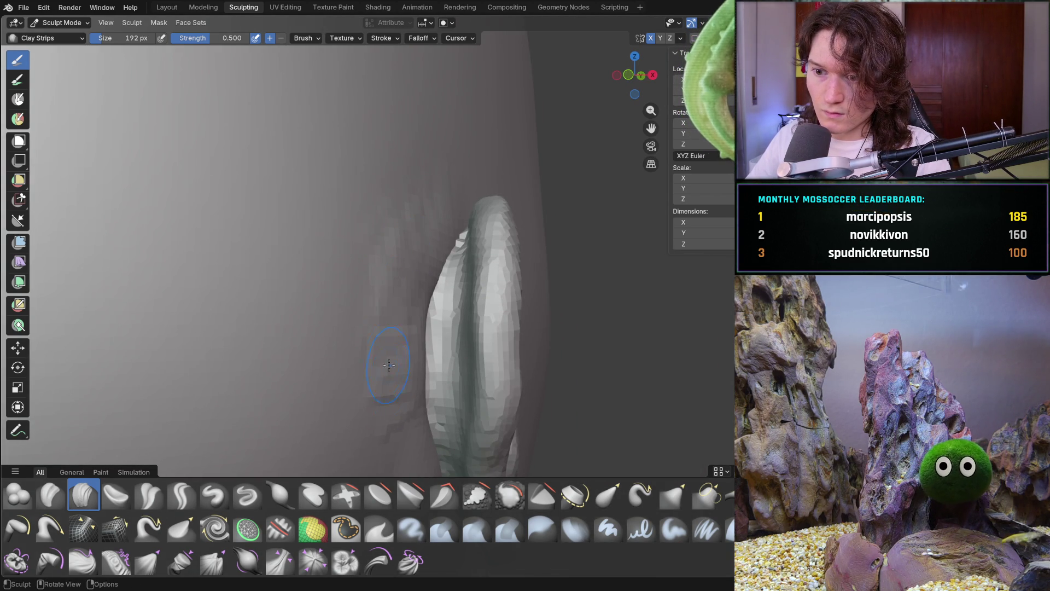
shift+middle_drag(391, 391, 342, 263)
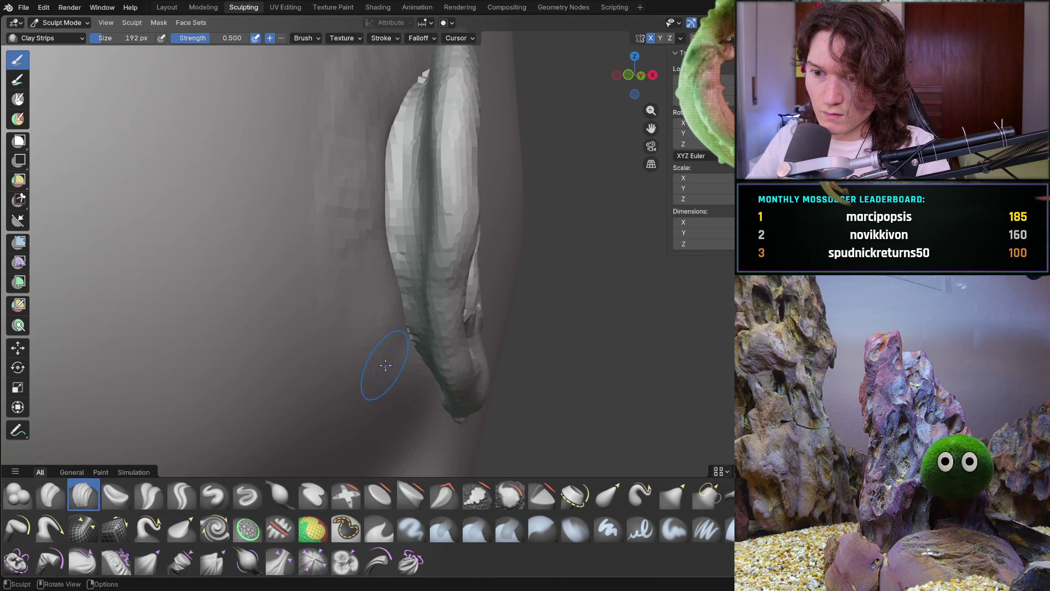
middle_drag(396, 373, 352, 360)
middle_drag(419, 182, 465, 145)
mouse_move(546, 159)
middle_down()
mouse_move(566, 205)
mouse_move(533, 139)
middle_up()
mouse_move(597, 131)
middle_down()
mouse_move(356, 215)
mouse_move(428, 157)
mouse_move(312, 271)
mouse_move(308, 236)
mouse_move(415, 230)
mouse_move(530, 242)
middle_up()
scroll(530, 242, up, 5)
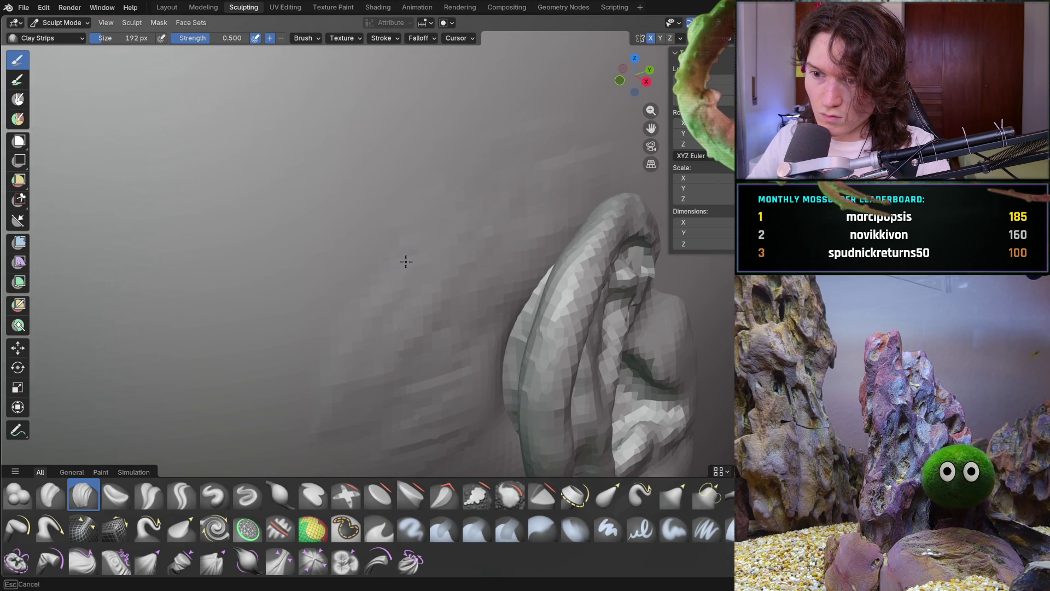
middle_drag(574, 234, 428, 282)
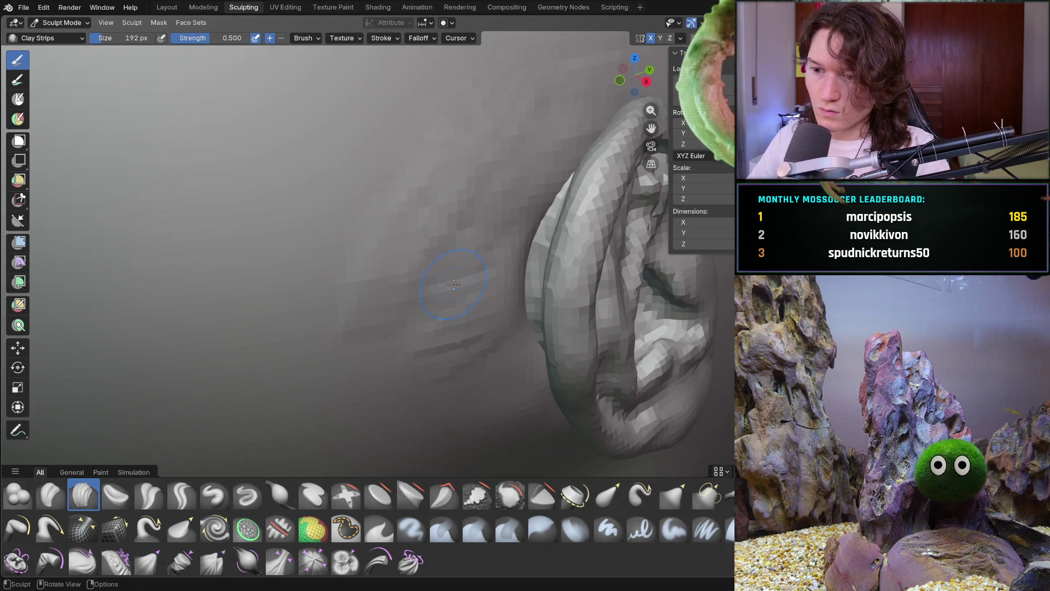
middle_drag(475, 406, 599, 326)
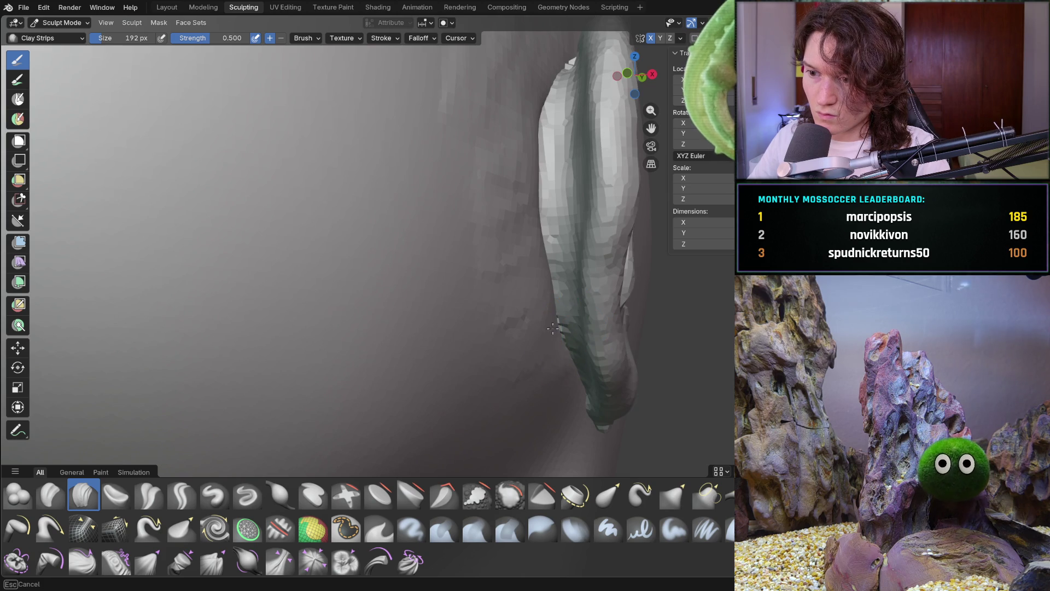
middle_drag(540, 346, 548, 346)
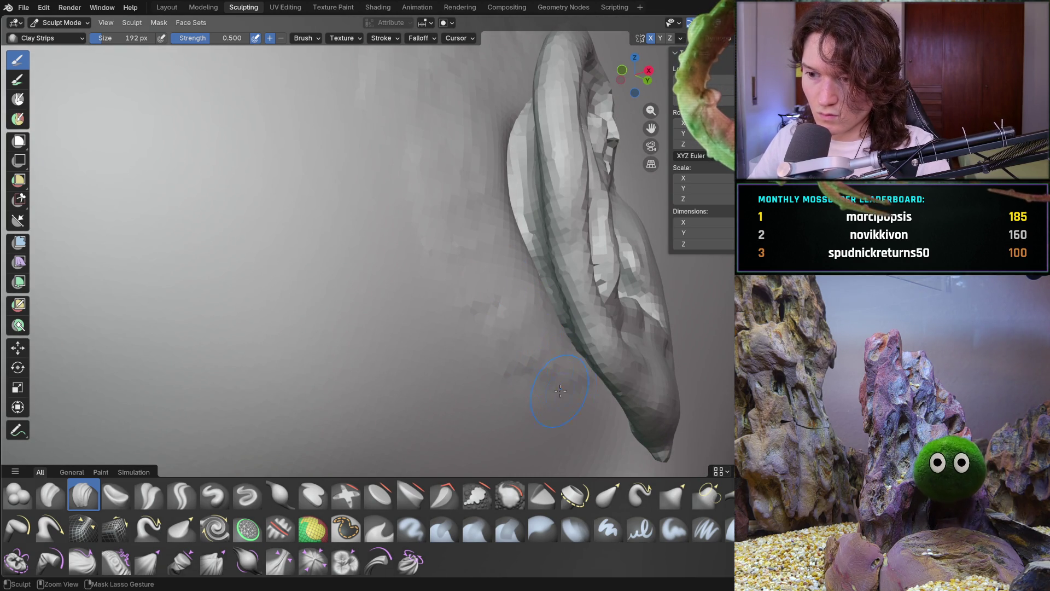
mouse_move(584, 365)
middle_down()
mouse_move(567, 267)
mouse_move(517, 248)
middle_up()
key(g)
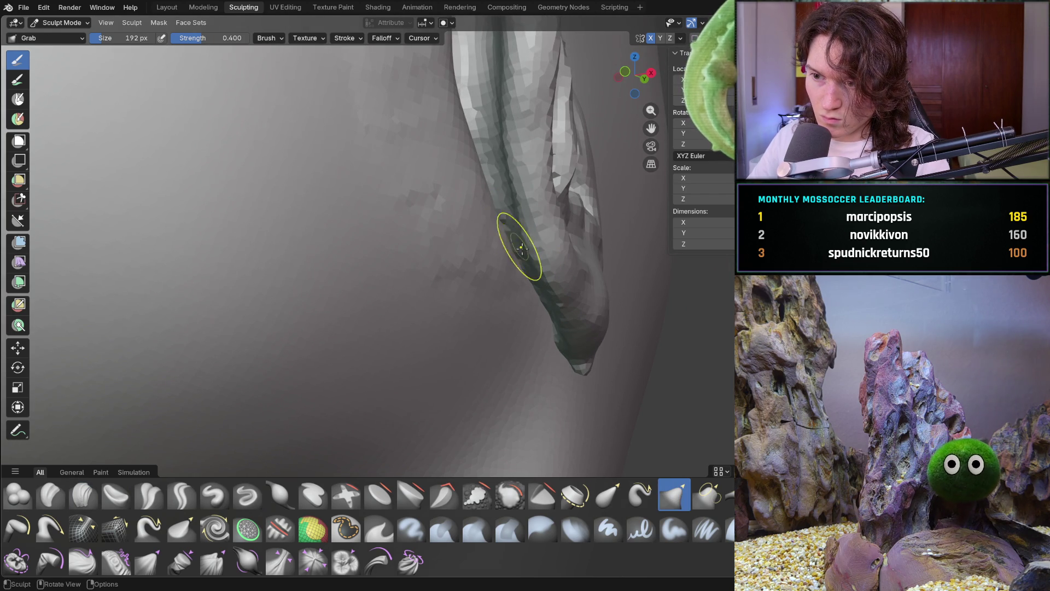
Enlarge the Grab brush to 354 px and pull the ear tip into a new shape
mouse_move(519, 265)
middle_down()
mouse_move(511, 257)
mouse_move(430, 303)
mouse_move(398, 297)
mouse_move(421, 317)
middle_up()
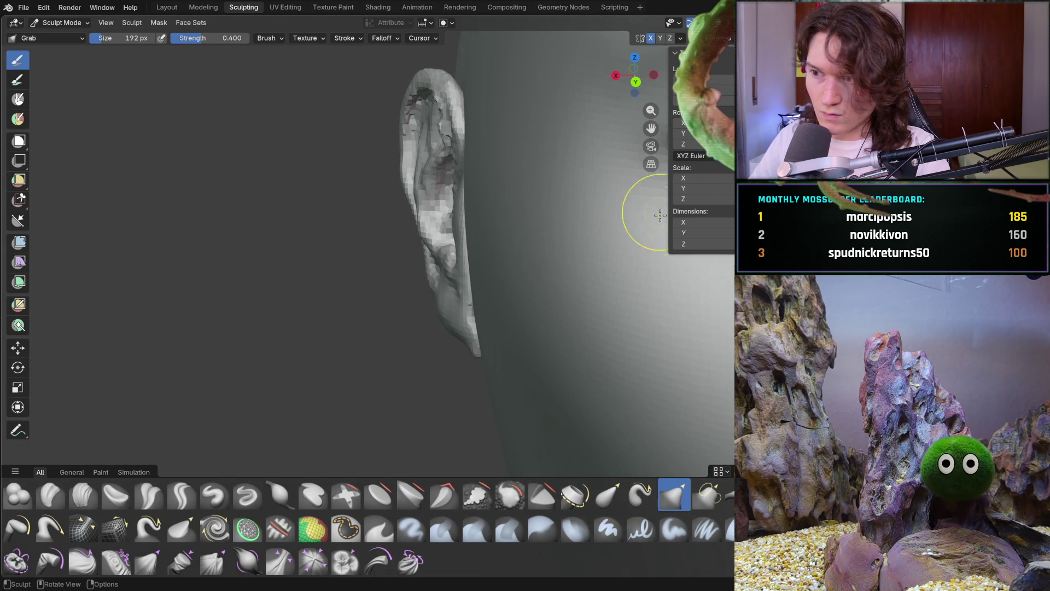
middle_drag(436, 229, 478, 272)
key(f)
click(513, 302)
mouse_move(523, 316)
mouse_down()
mouse_move(563, 309)
mouse_move(520, 363)
mouse_move(540, 367)
mouse_up()
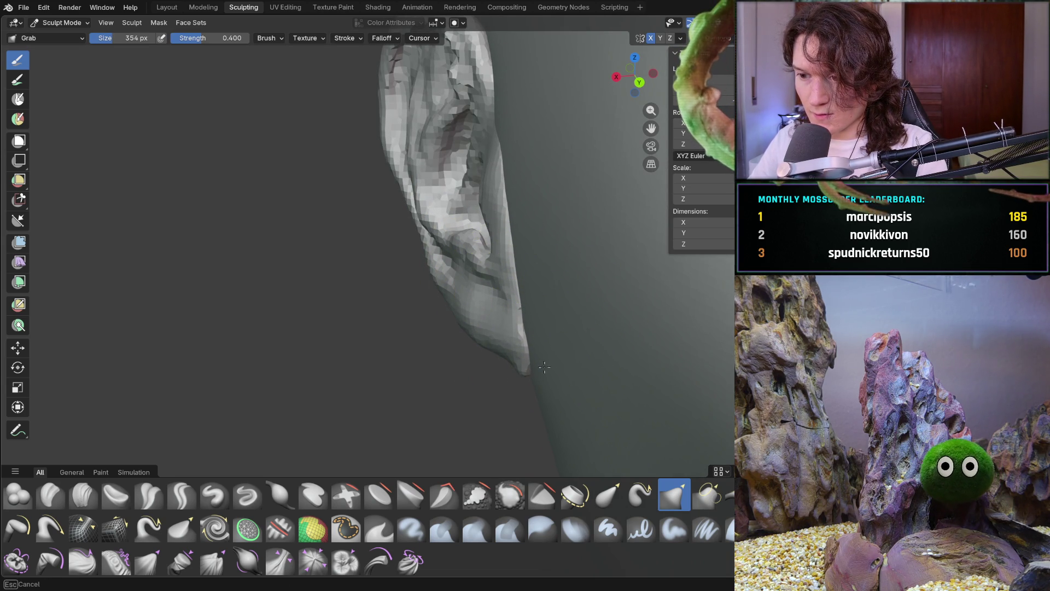
drag(676, 350, 680, 347)
mouse_move(679, 347)
middle_down()
mouse_move(571, 299)
mouse_move(612, 298)
mouse_move(562, 305)
mouse_move(540, 295)
middle_up()
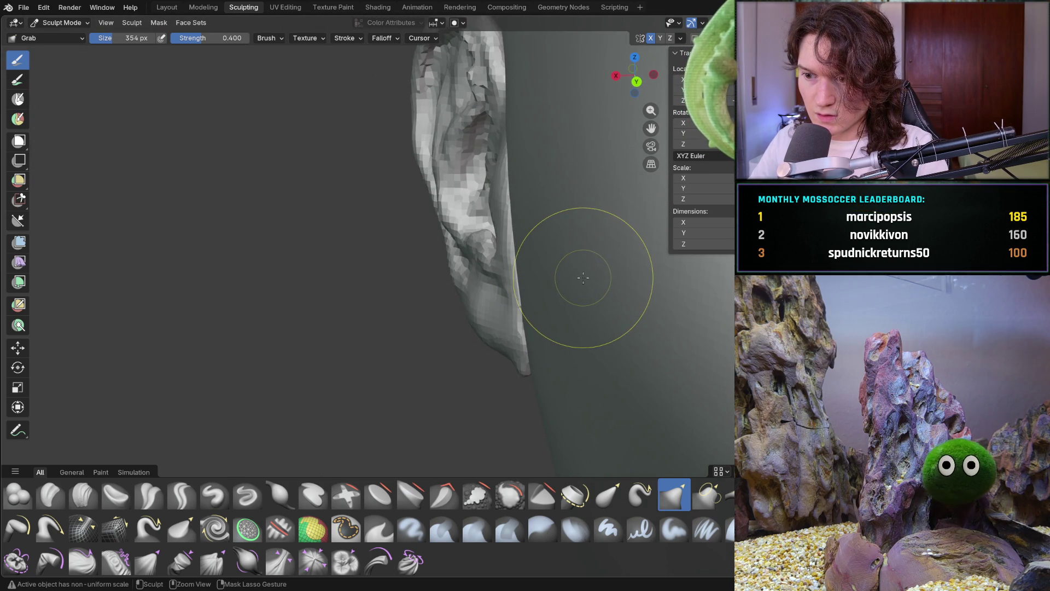
middle_drag(540, 316, 574, 293)
Set the Grab brush to 212 px and strength 0.871, and pull the ear's lower edge against the head
key(f)
click(531, 338)
key(shift+f)
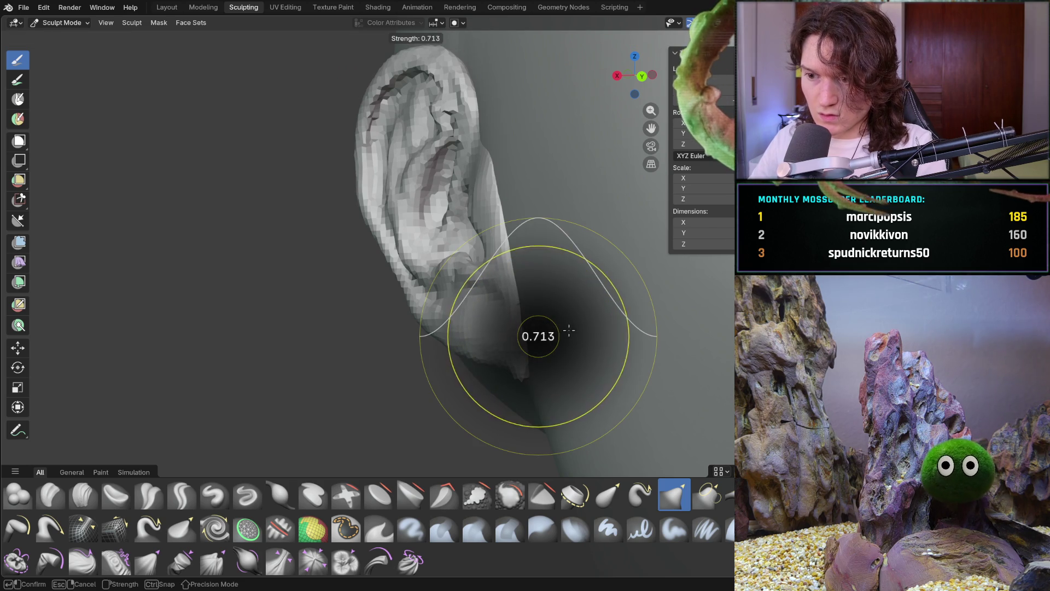
click(538, 344)
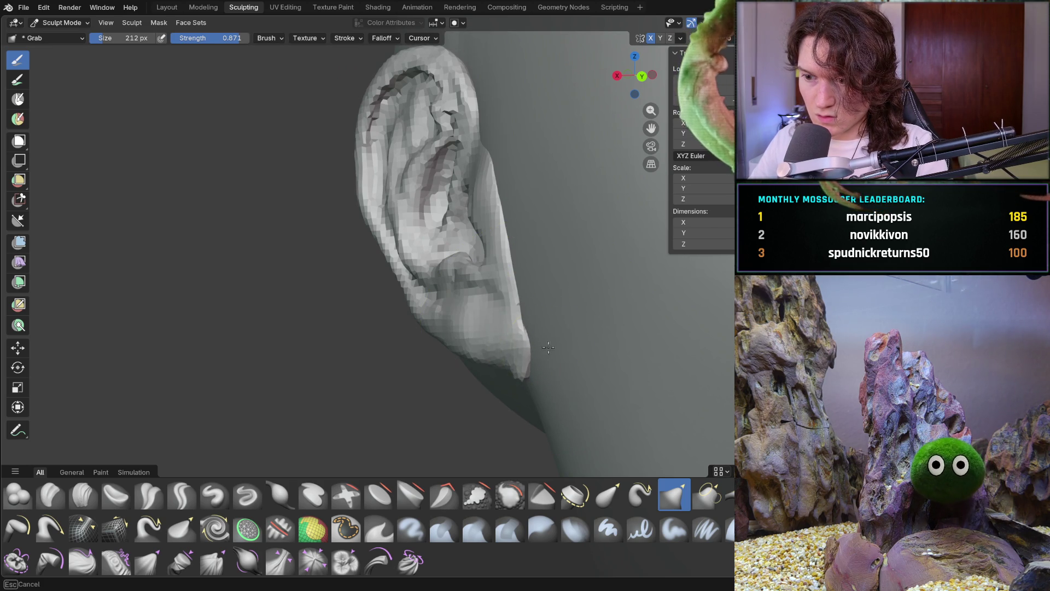
mouse_move(562, 422)
middle_down()
mouse_move(500, 370)
mouse_move(520, 328)
middle_up()
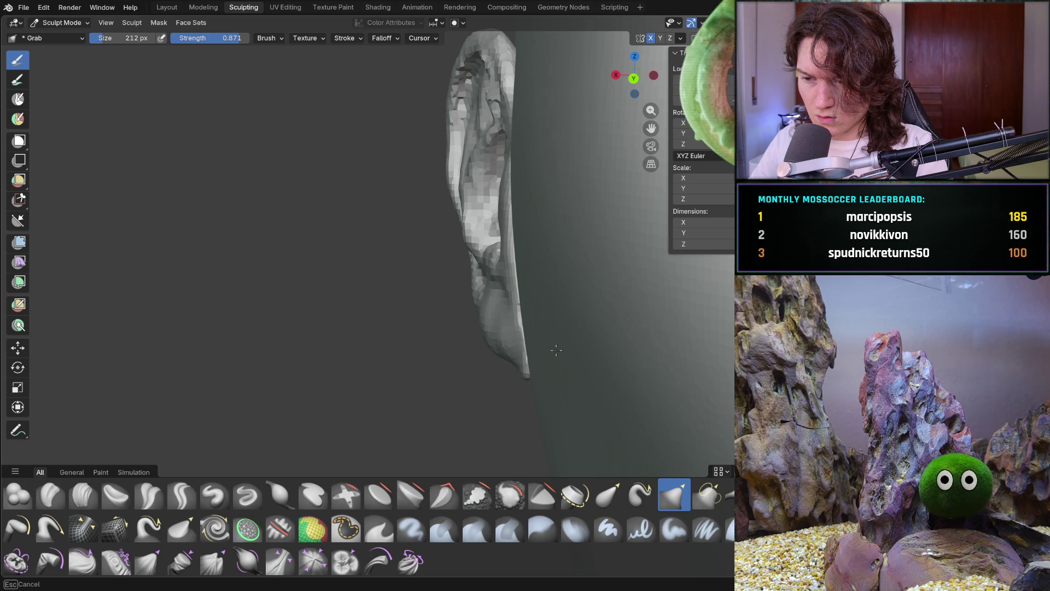
drag(525, 355, 541, 333)
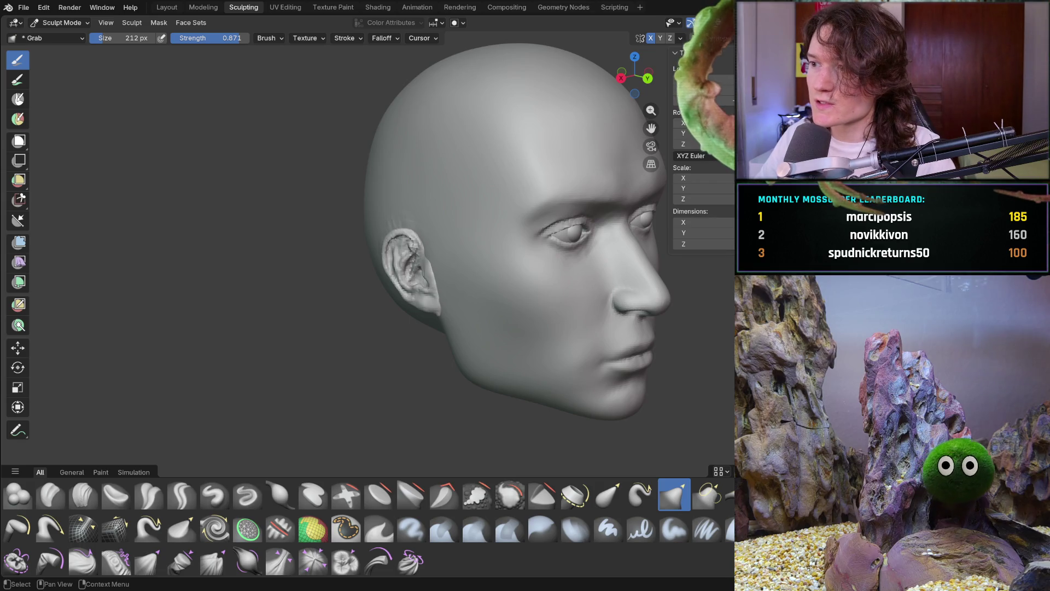
drag(634, 77, 585, 81)
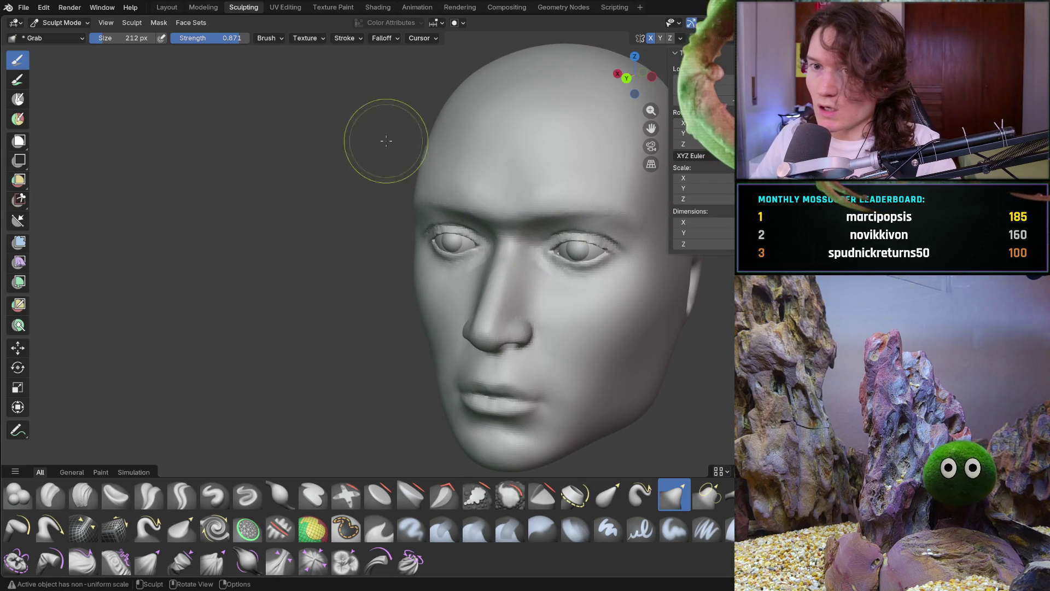
In the Modeling workspace, select the right ear mesh island with L and delete its vertices
click(204, 8)
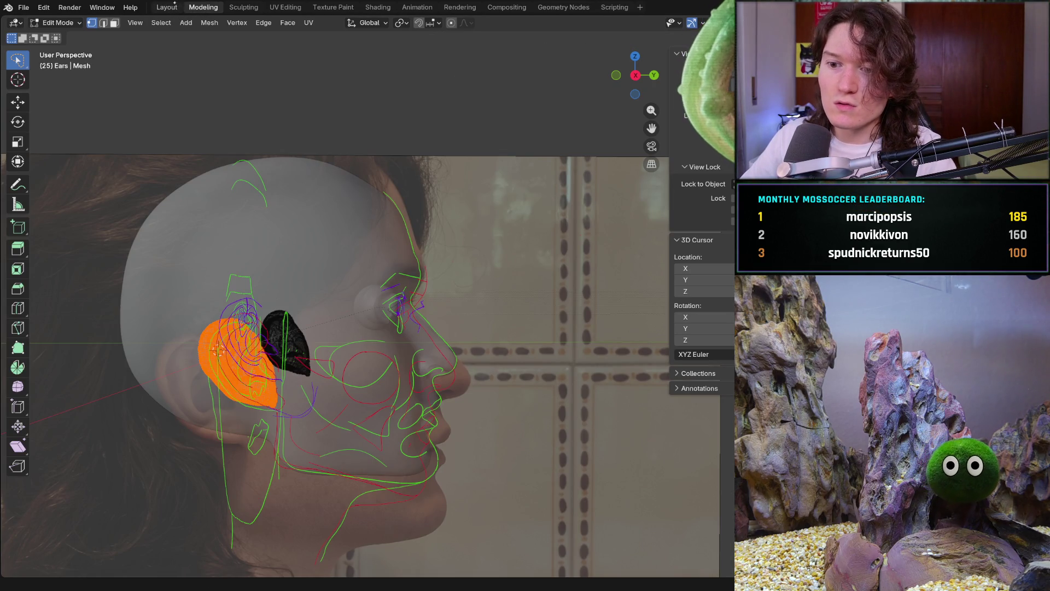
middle_drag(629, 284, 311, 277)
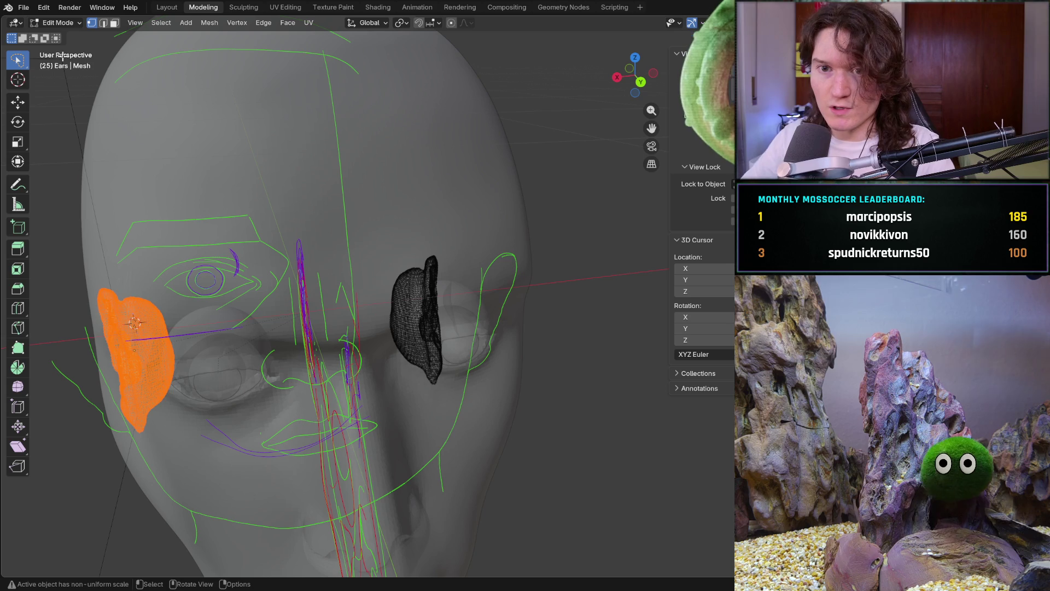
key(alt+a)
key(l)
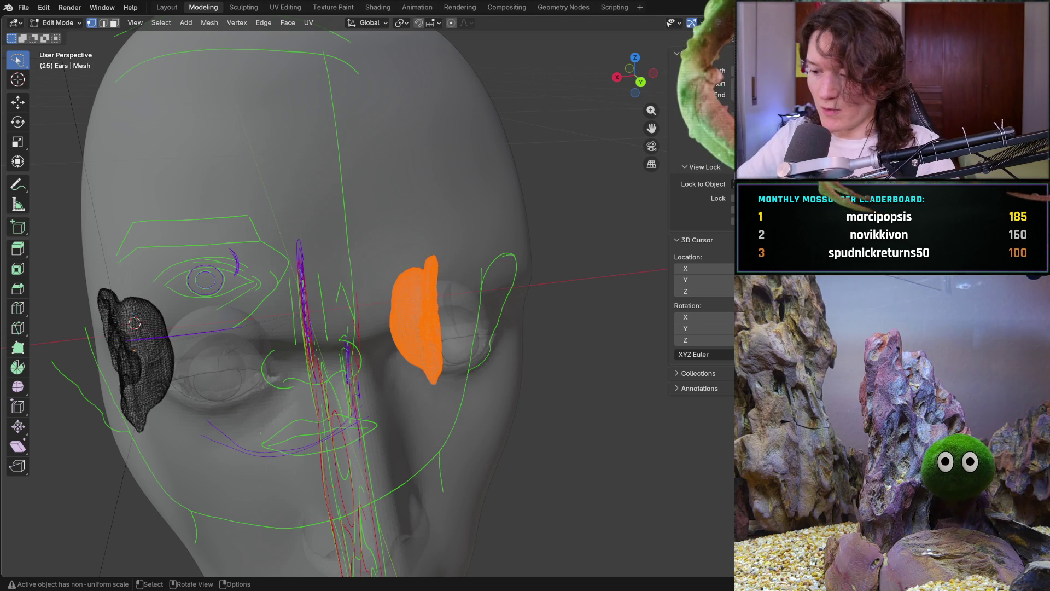
key(x)
click(445, 272)
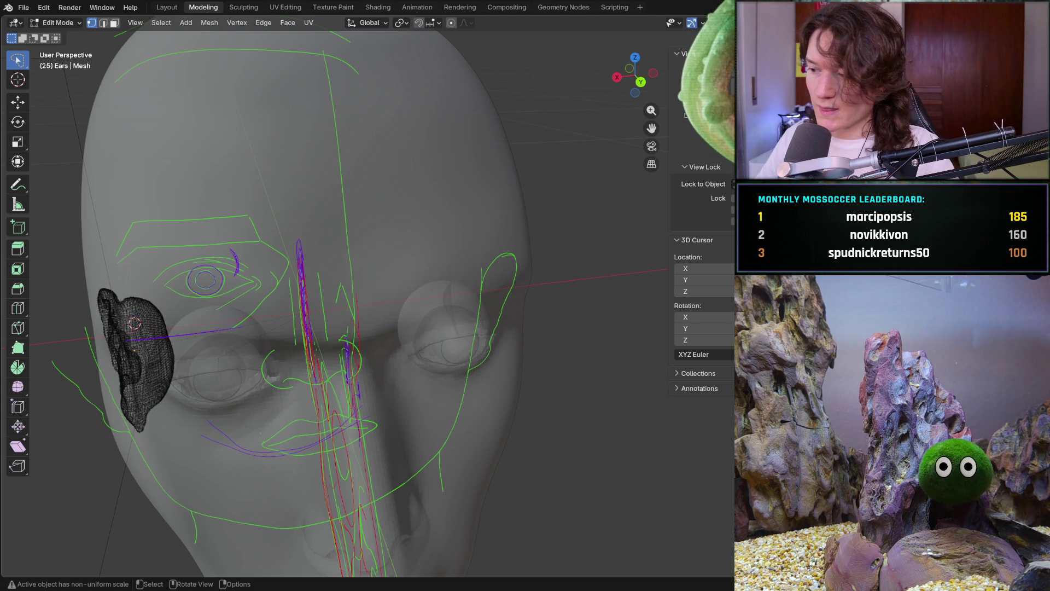
Adjust the sidebar view-lock fields while orbiting, and switch to the Layout workspace in Object Mode
middle_drag(266, 369, 339, 364)
middle_drag(264, 375, 207, 355)
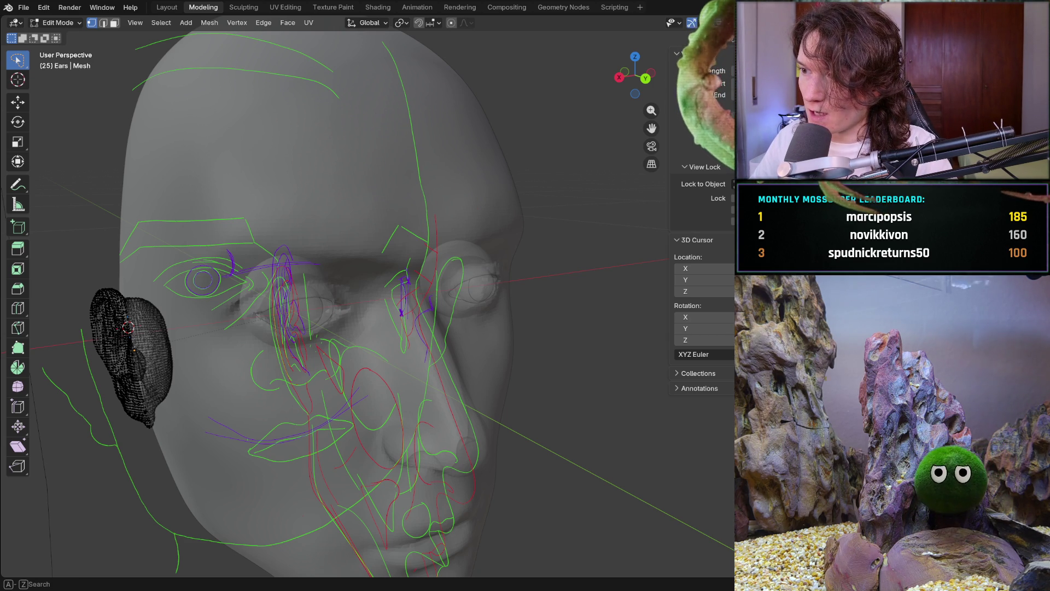
click(744, 184)
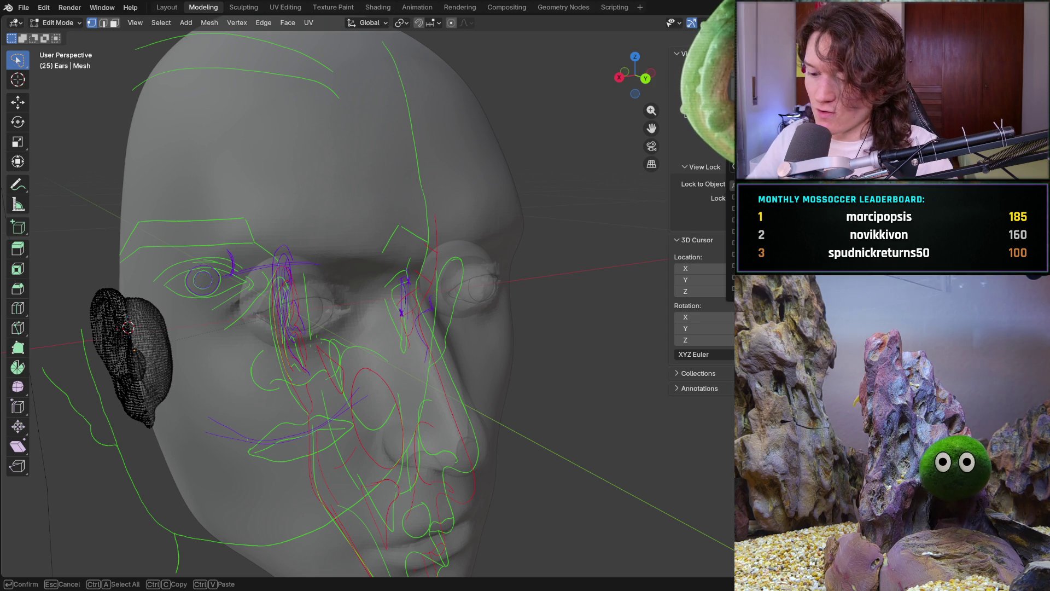
key(Return)
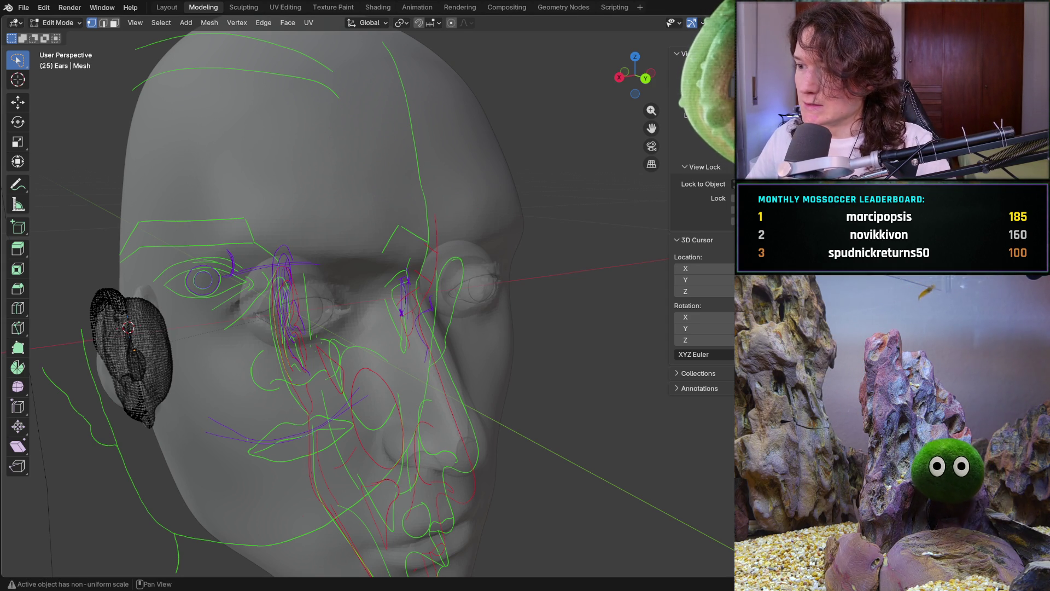
mouse_move(501, 325)
middle_down()
mouse_move(454, 335)
mouse_move(492, 319)
middle_up()
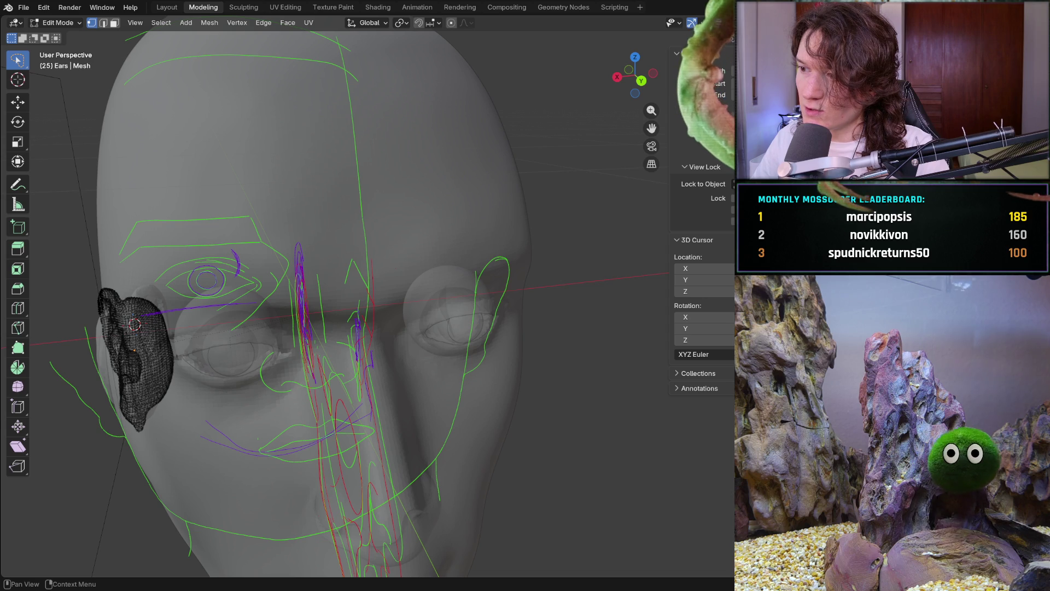
click(705, 268)
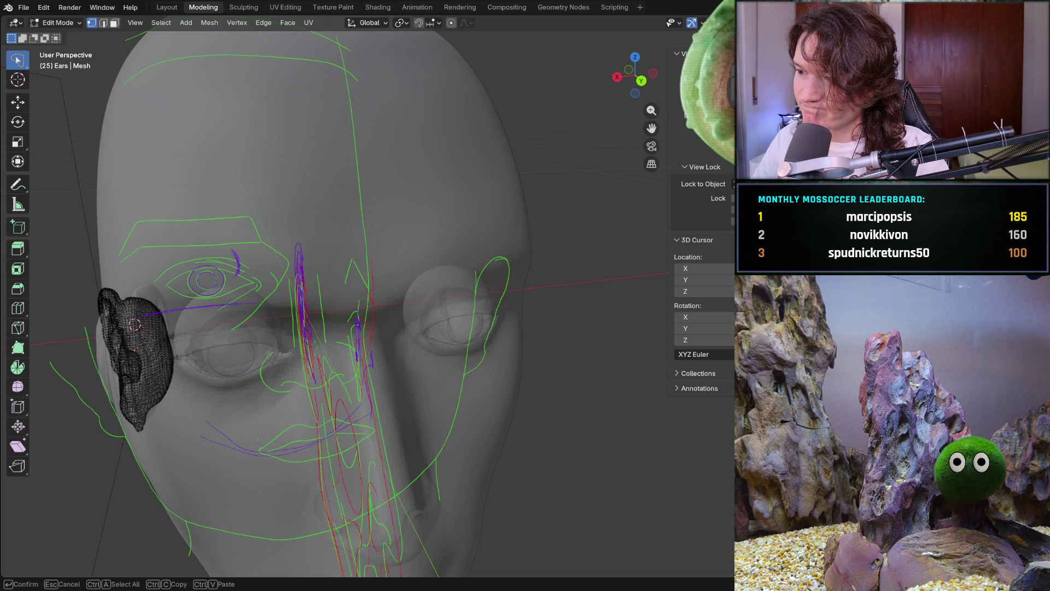
key(Escape)
mouse_move(555, 300)
middle_down()
mouse_move(504, 333)
mouse_move(562, 330)
mouse_move(518, 348)
mouse_move(444, 330)
middle_up()
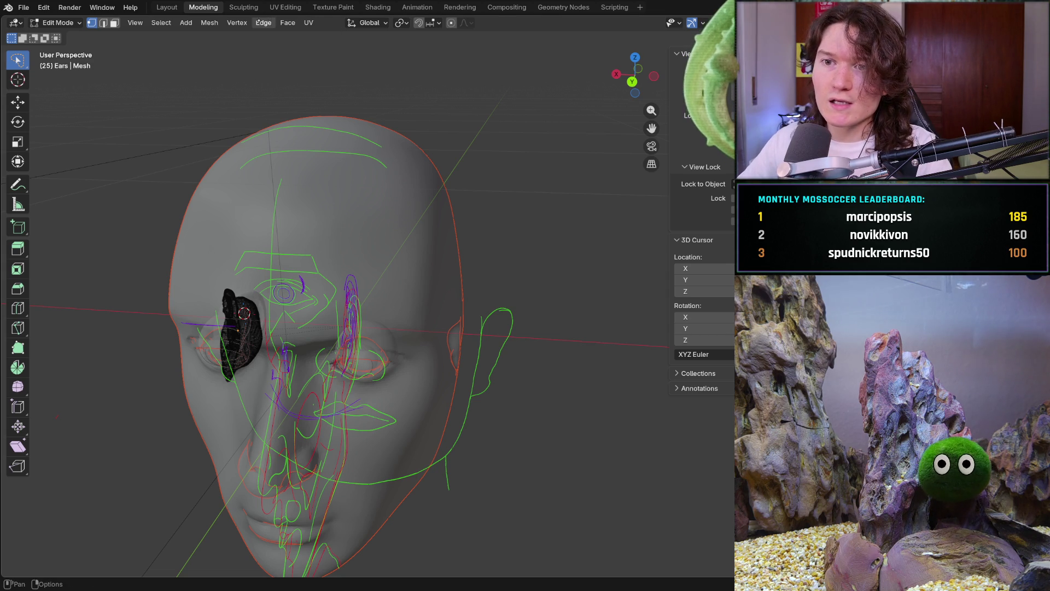
click(186, 22)
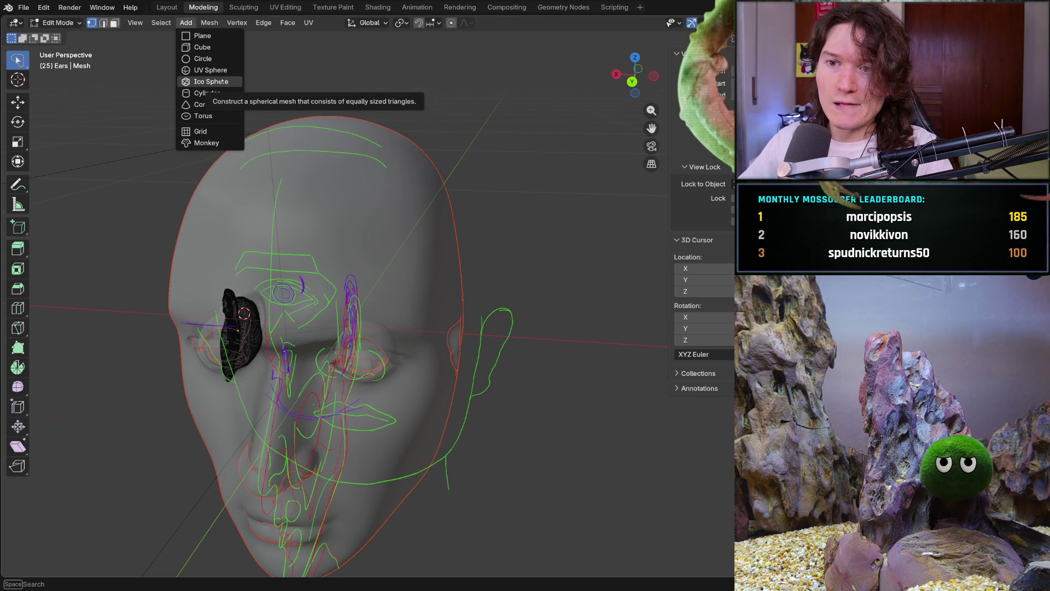
click(165, 7)
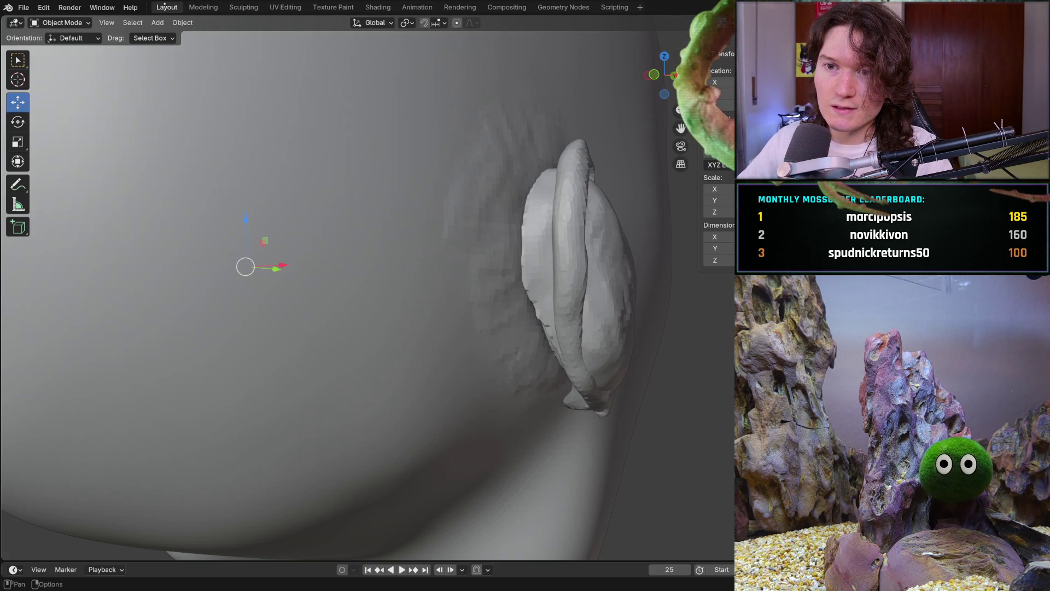
Add an Arrows empty at the 3D cursor on the ear
click(182, 23)
mouse_move(205, 37)
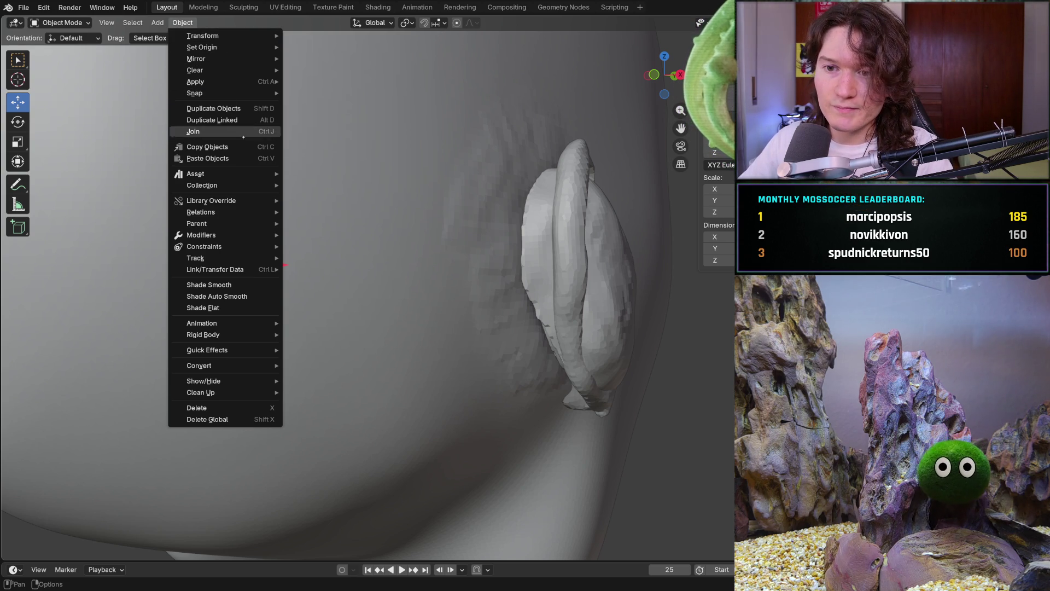
mouse_move(242, 62)
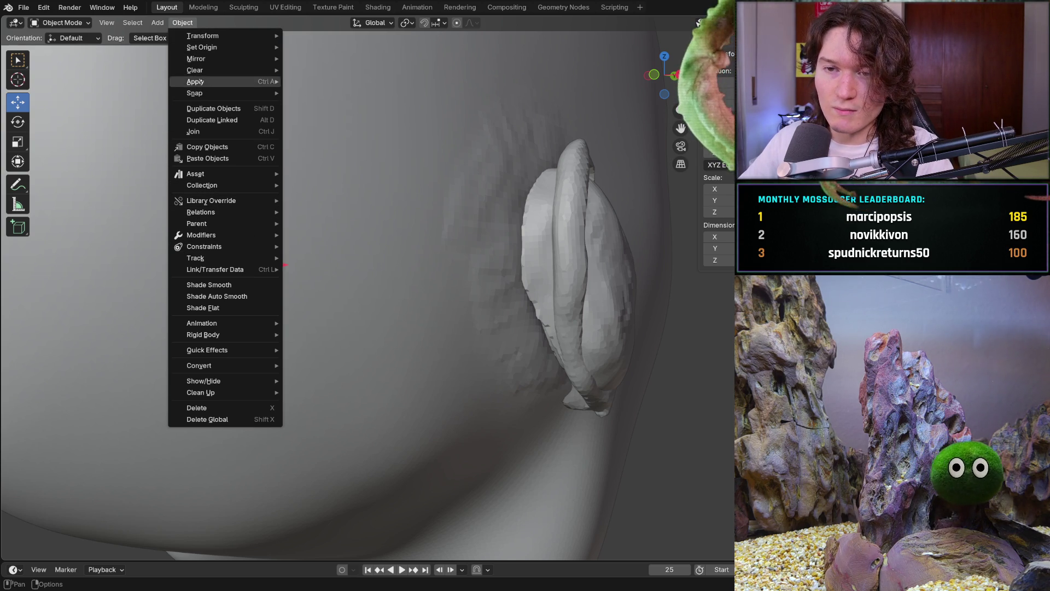
key(Escape)
click(157, 23)
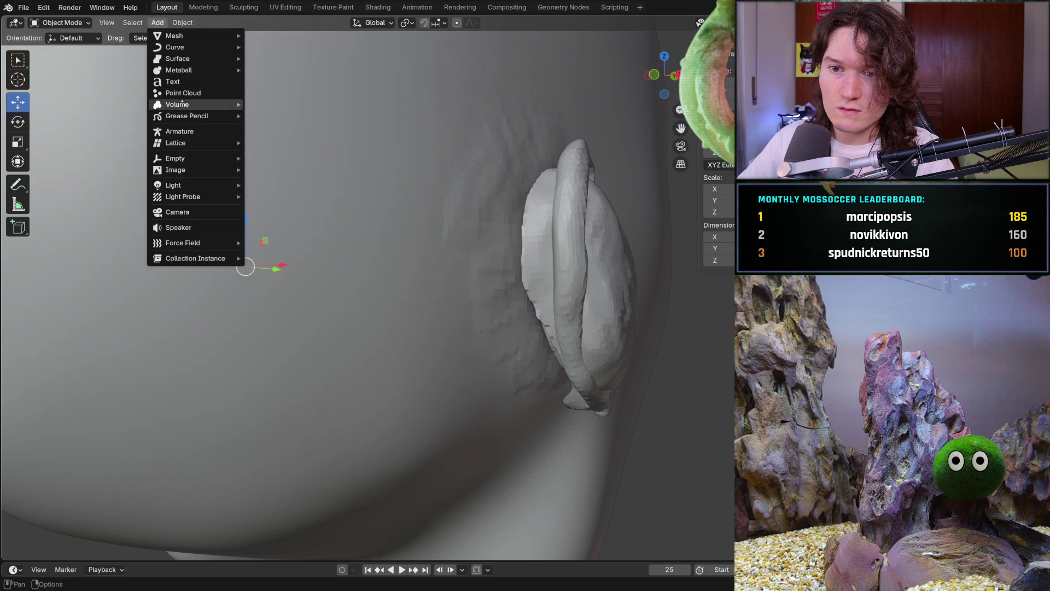
mouse_move(185, 158)
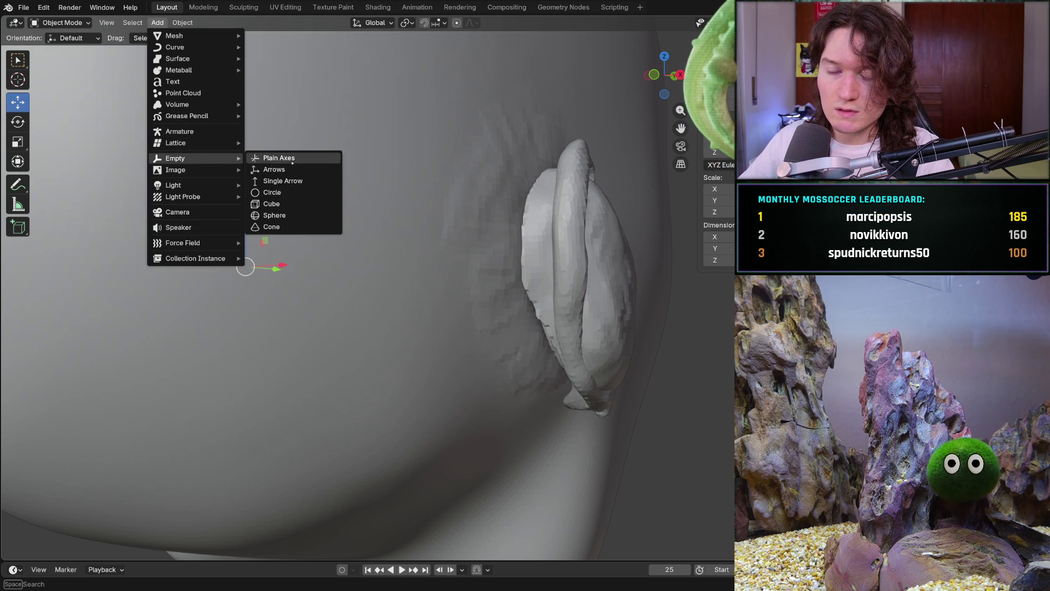
click(295, 169)
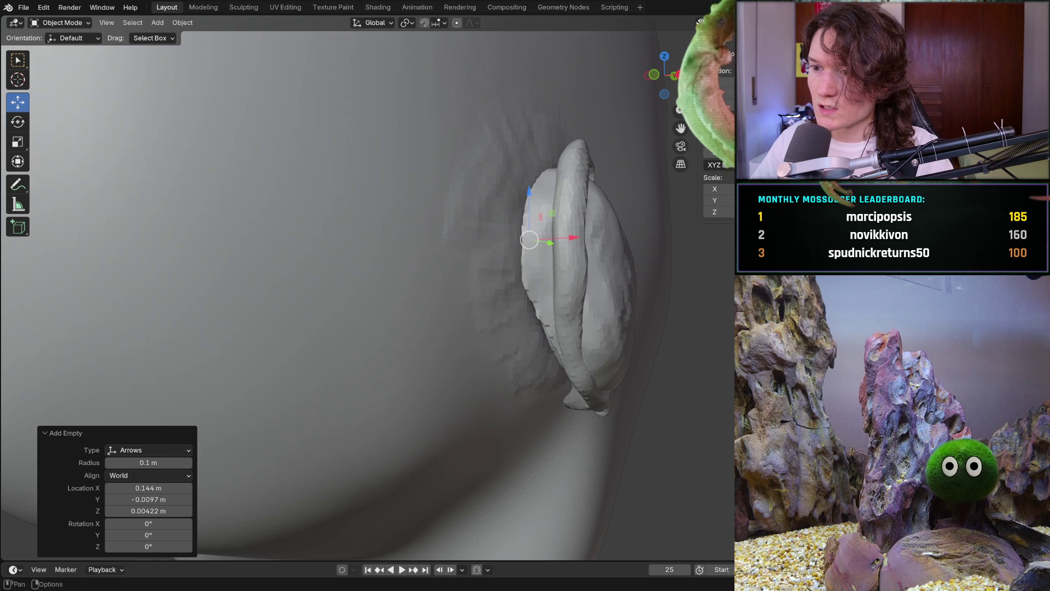
Select the mesh object beside the ear and save the scene as V2_main_char_8.blend
mouse_move(472, 209)
middle_down()
mouse_move(484, 277)
mouse_move(454, 290)
middle_up()
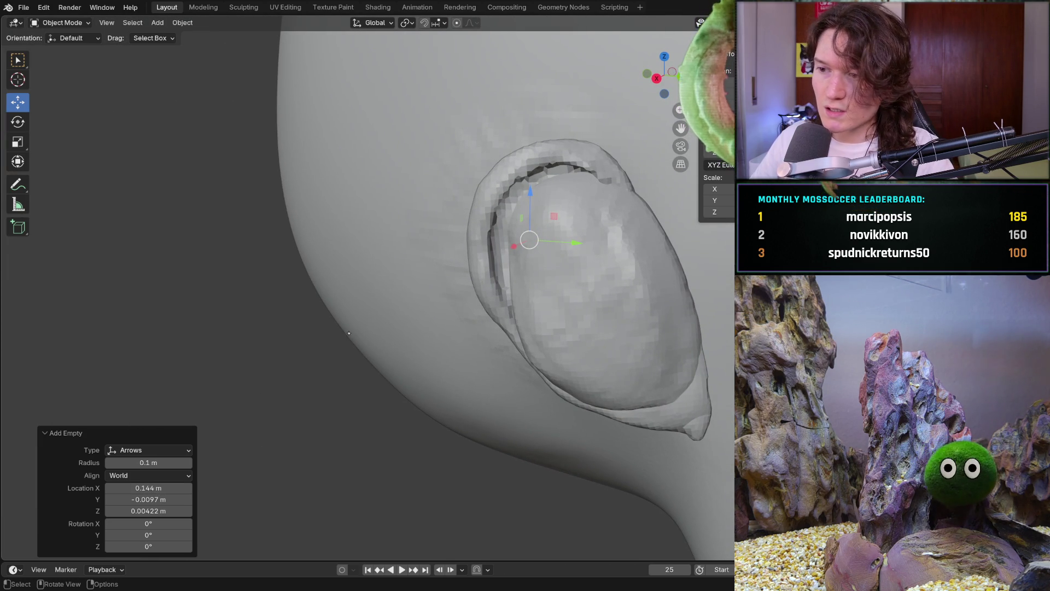
click(444, 238)
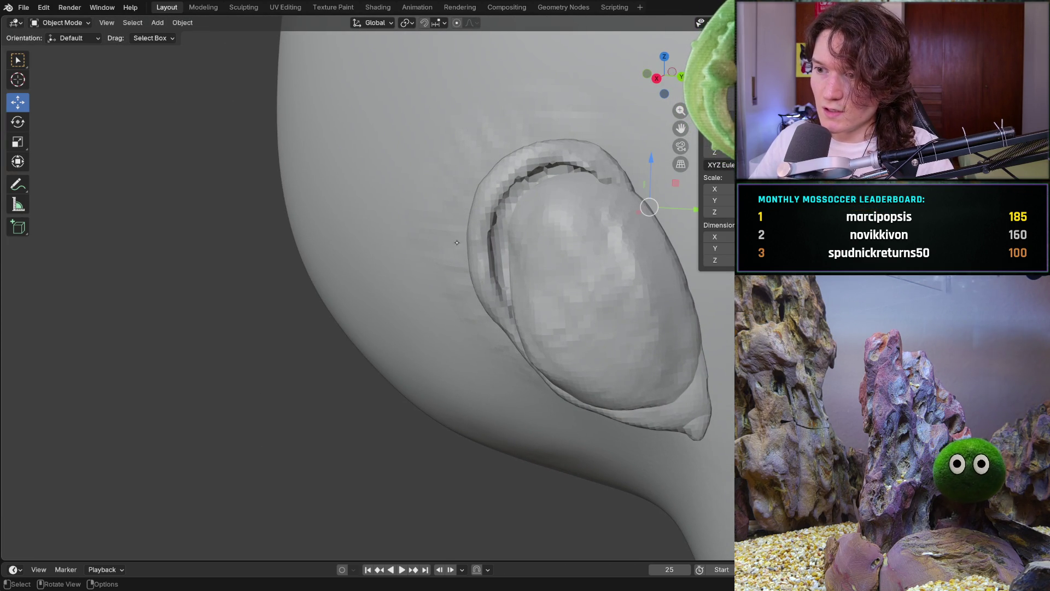
scroll(515, 223, down, 3)
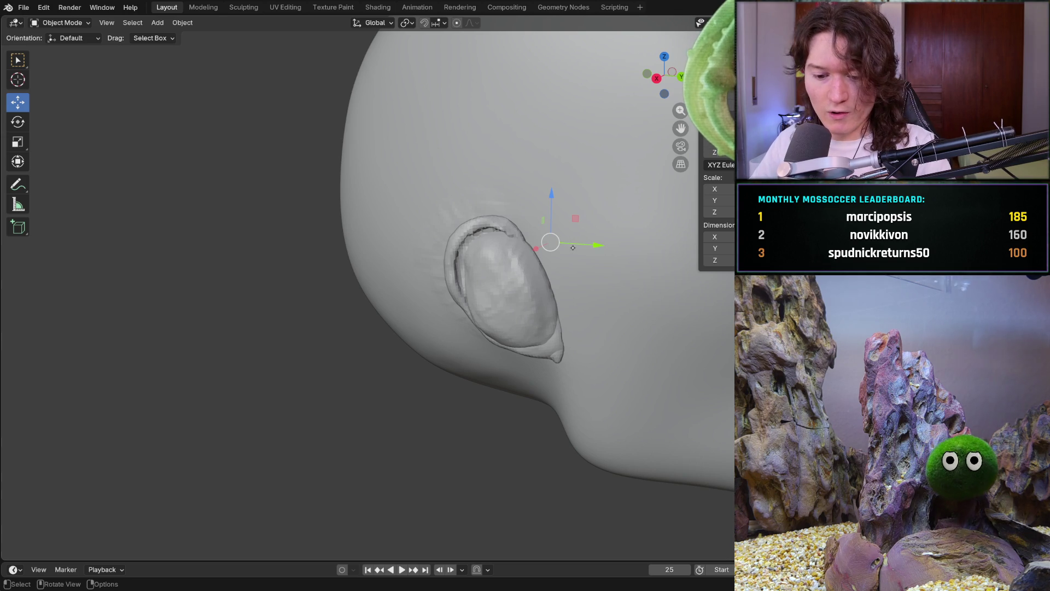
key(ctrl+s)
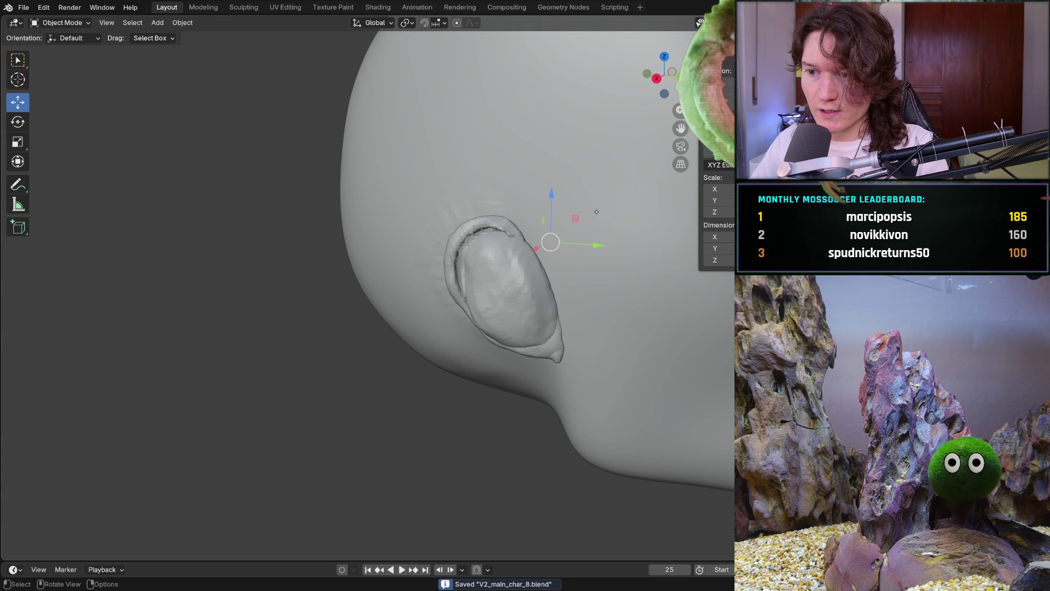
Snap the cursor to the selected ear, deselect all, and snap the selection to the cursor
key(shift+s)
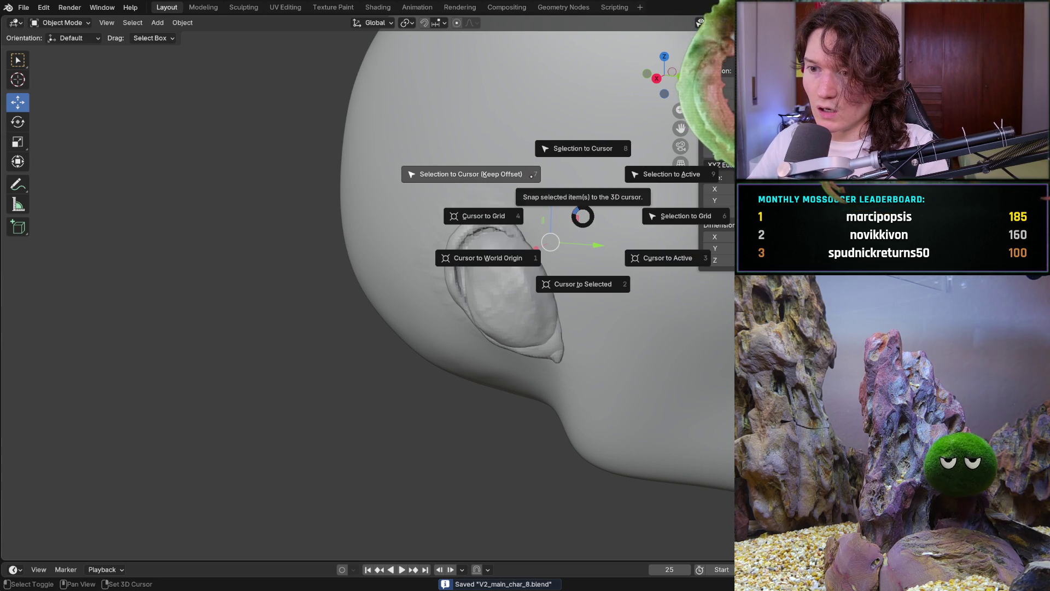
click(582, 272)
mouse_move(577, 262)
middle_down()
mouse_move(525, 252)
mouse_move(605, 247)
mouse_move(558, 263)
middle_up()
key(shift+s)
click(565, 335)
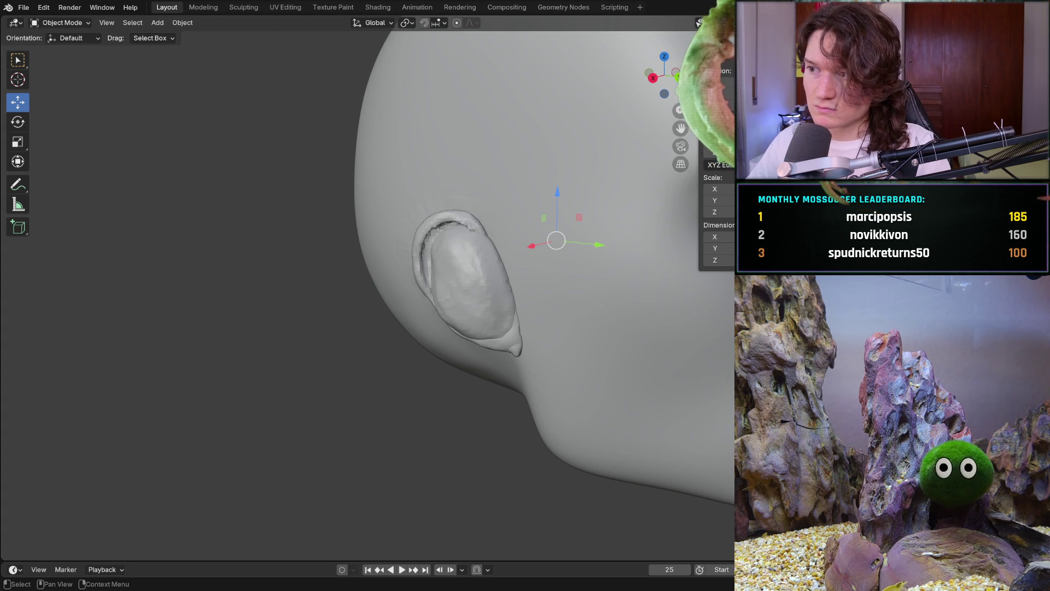
key(alt+a)
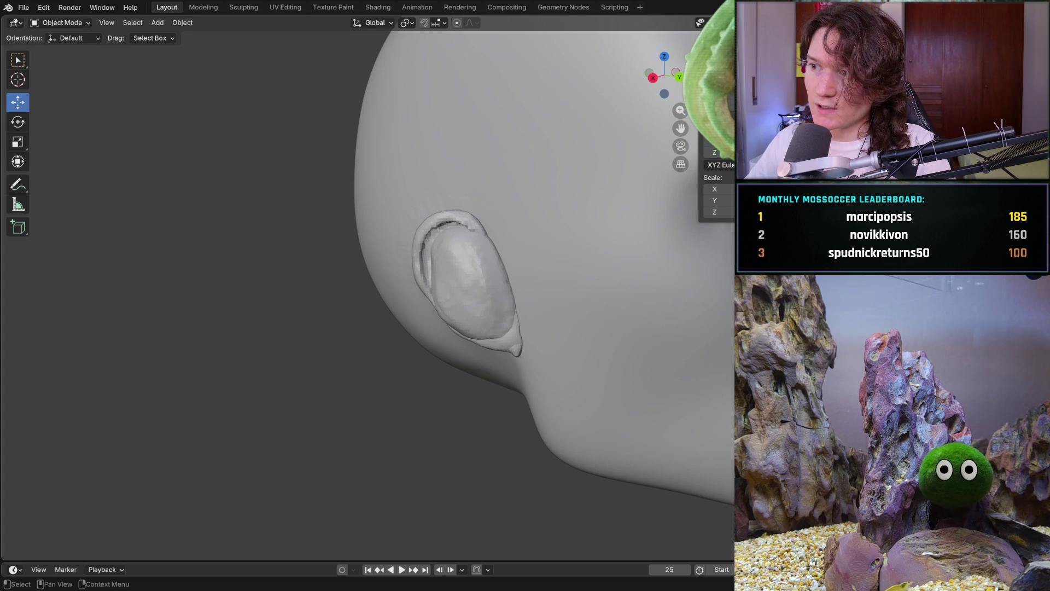
key(shift+s)
click(475, 182)
middle_drag(475, 182, 383, 185)
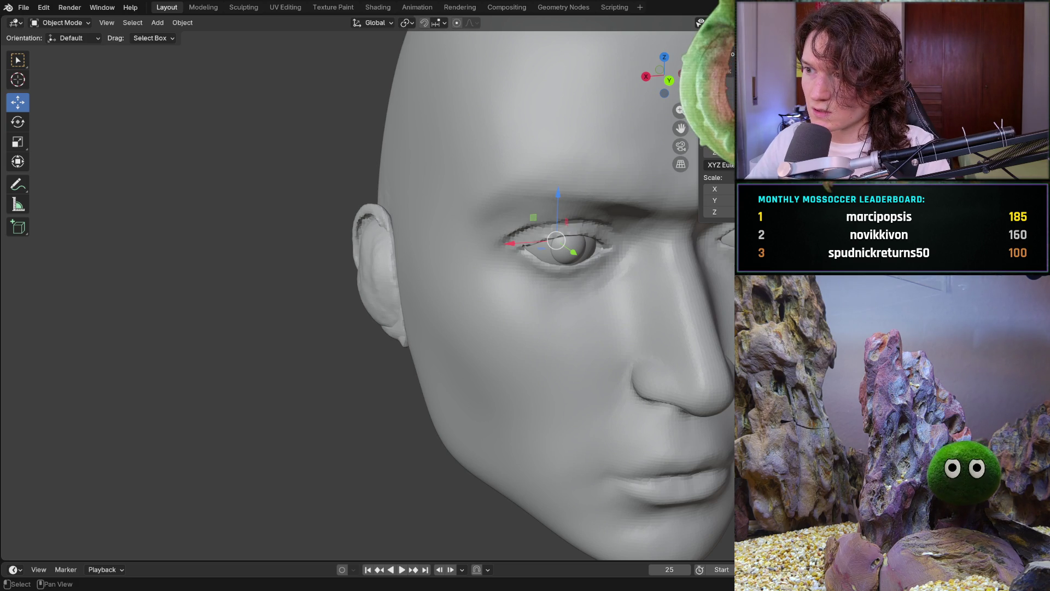
middle_drag(492, 285, 415, 288)
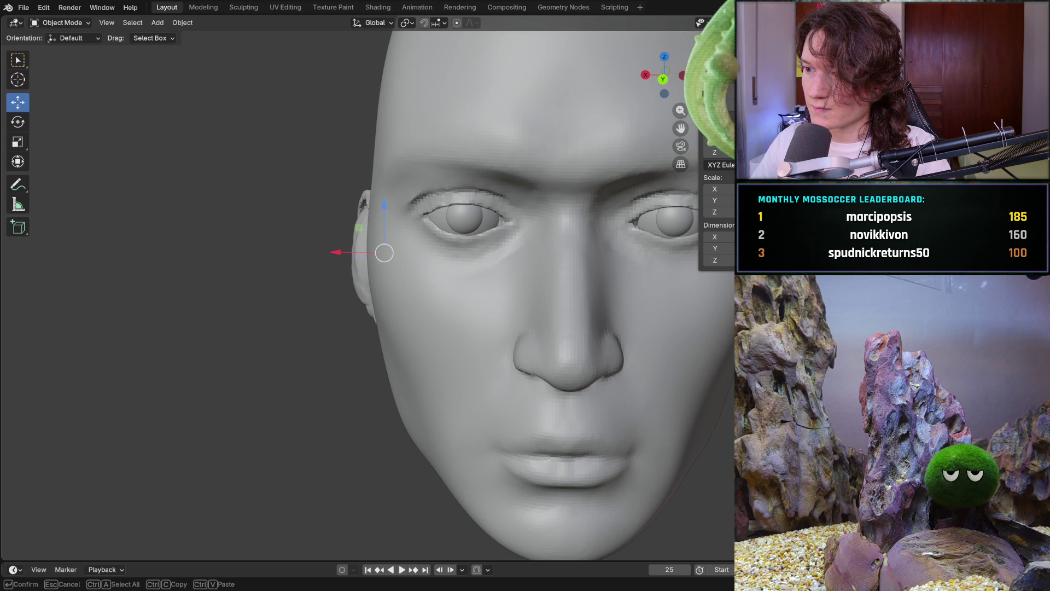
mouse_move(486, 282)
middle_down()
mouse_move(520, 276)
mouse_move(557, 241)
middle_up()
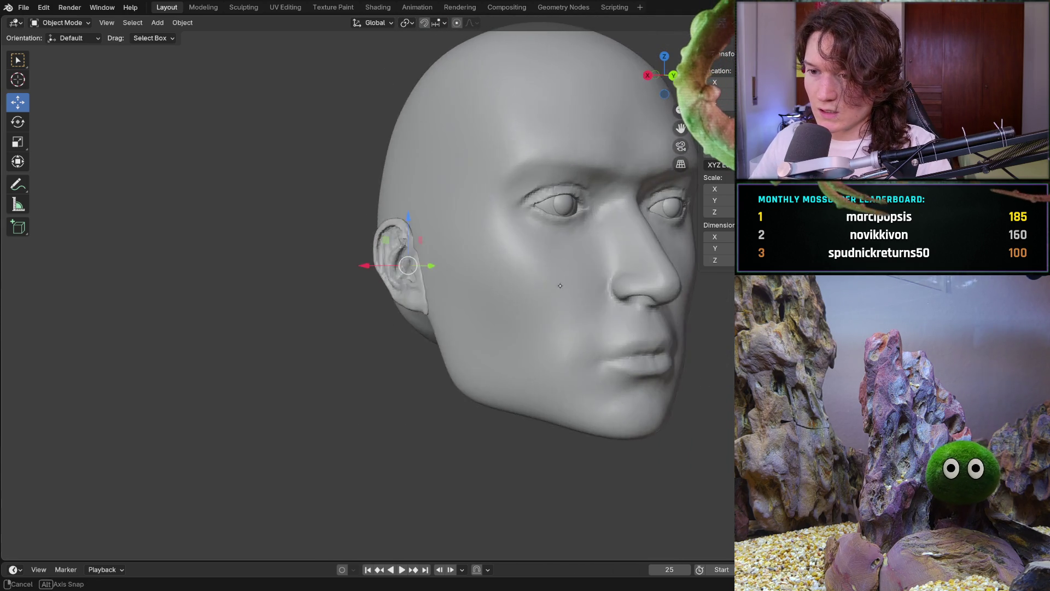
scroll(562, 235, up, 4)
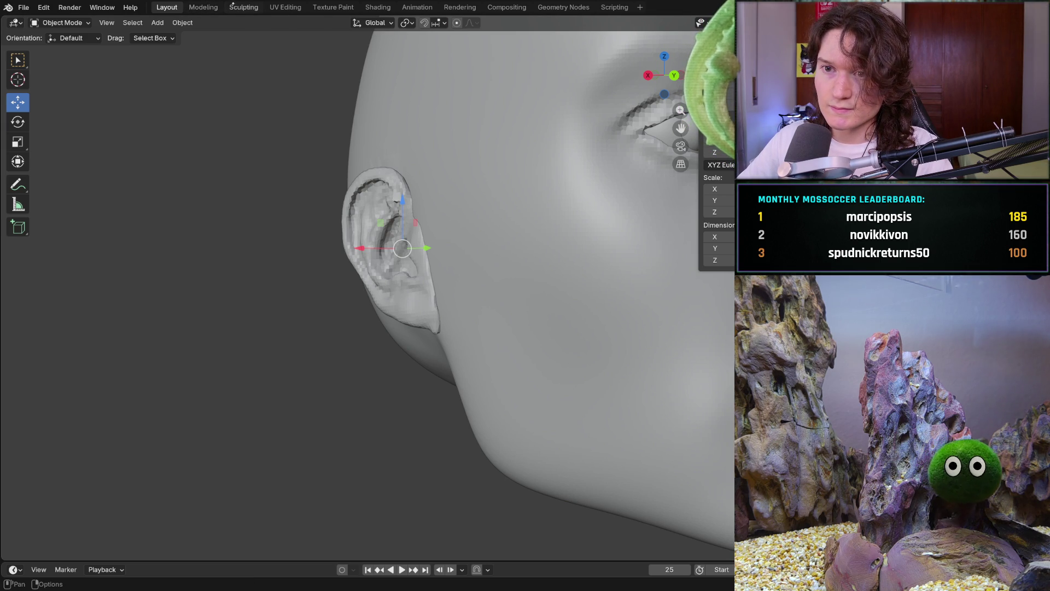
click(235, 7)
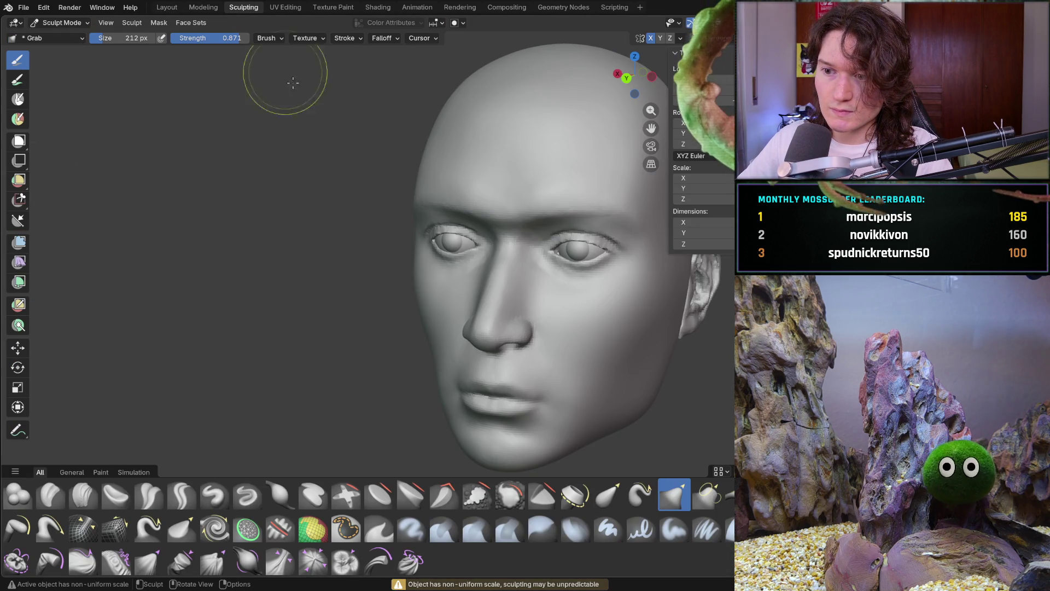
Enlarge the Grab brush to 348 px and pull the earlobe edge from several angles
middle_drag(399, 305, 497, 300)
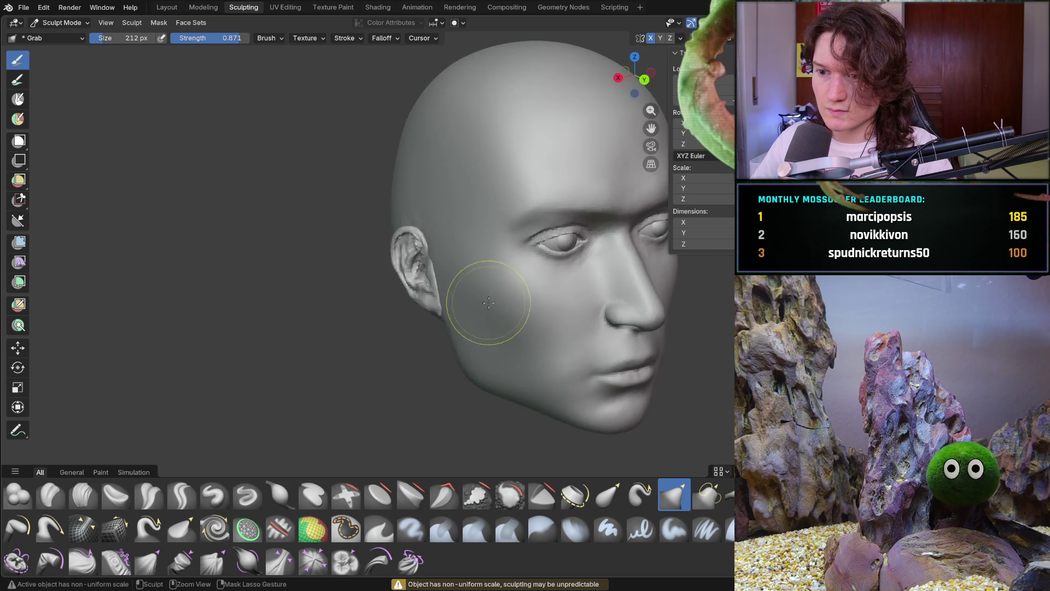
scroll(495, 221, up, 5)
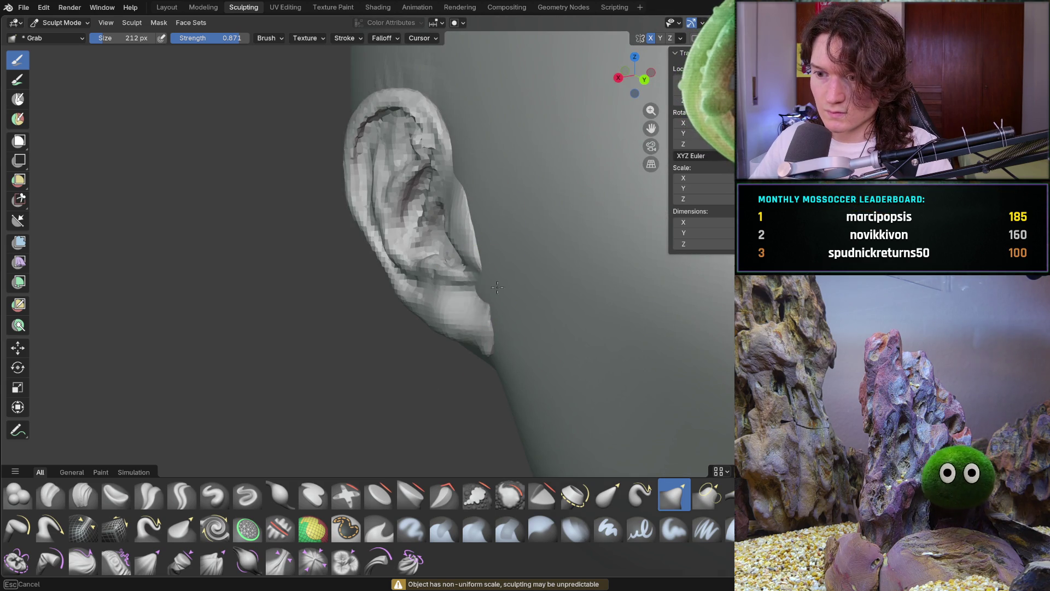
key(f)
click(485, 329)
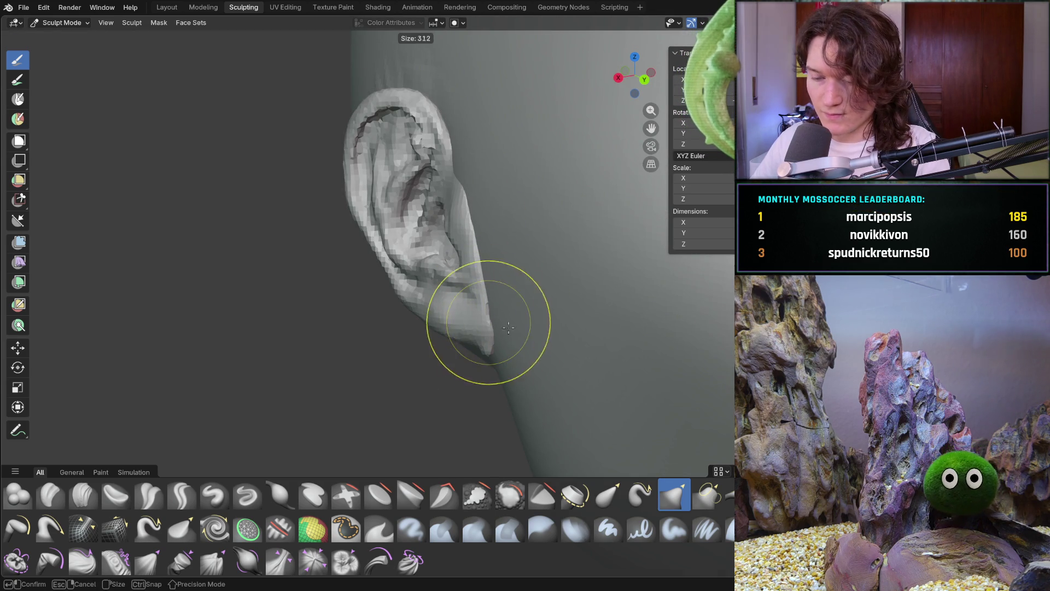
drag(485, 330, 554, 328)
middle_drag(554, 326, 490, 304)
drag(490, 305, 494, 322)
drag(564, 321, 529, 300)
mouse_move(529, 301)
middle_down()
mouse_move(569, 328)
mouse_move(509, 274)
middle_up()
drag(485, 258, 498, 222)
mouse_move(498, 222)
middle_down()
mouse_move(481, 213)
mouse_move(493, 195)
mouse_move(481, 137)
mouse_move(493, 321)
middle_up()
Pull the earlobe tip down into shape and nudge the lobe's outline slightly lower
drag(494, 349, 500, 352)
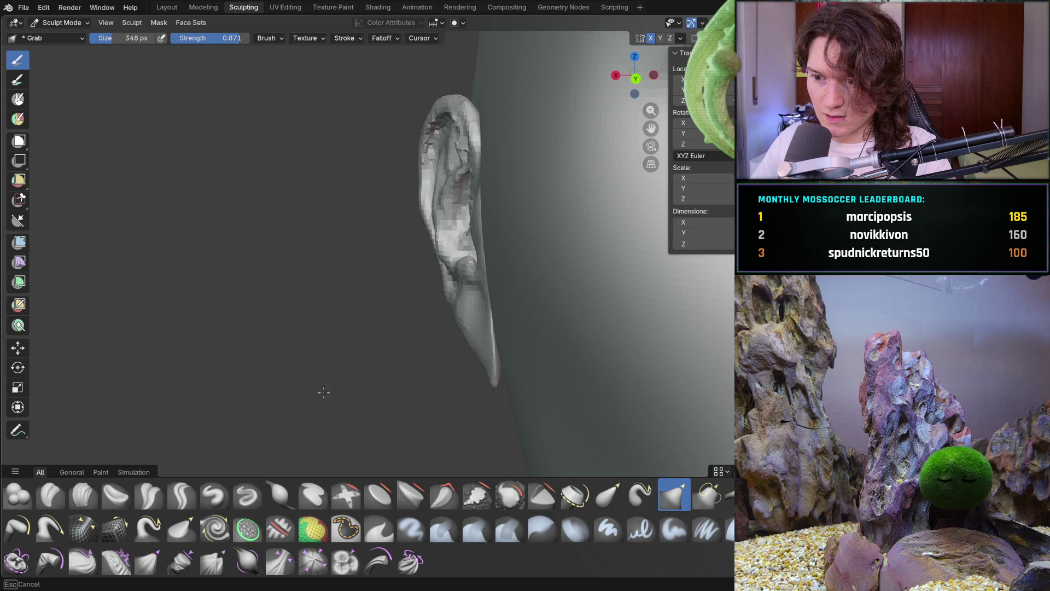
drag(473, 389, 296, 421)
key(Escape)
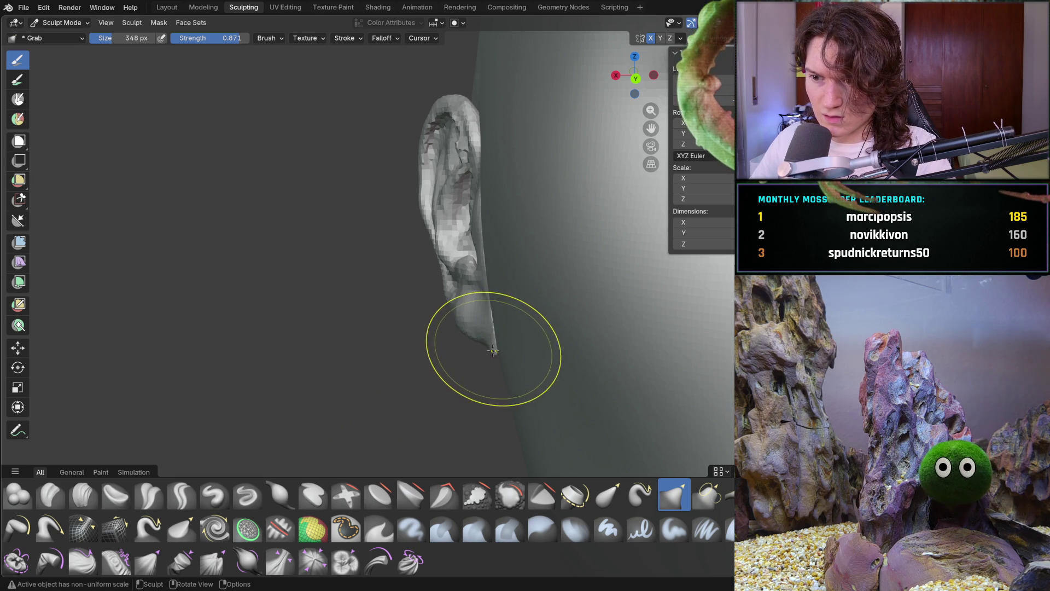
mouse_move(506, 342)
middle_down()
mouse_move(528, 345)
mouse_move(556, 298)
mouse_move(490, 346)
middle_up()
drag(492, 347, 501, 341)
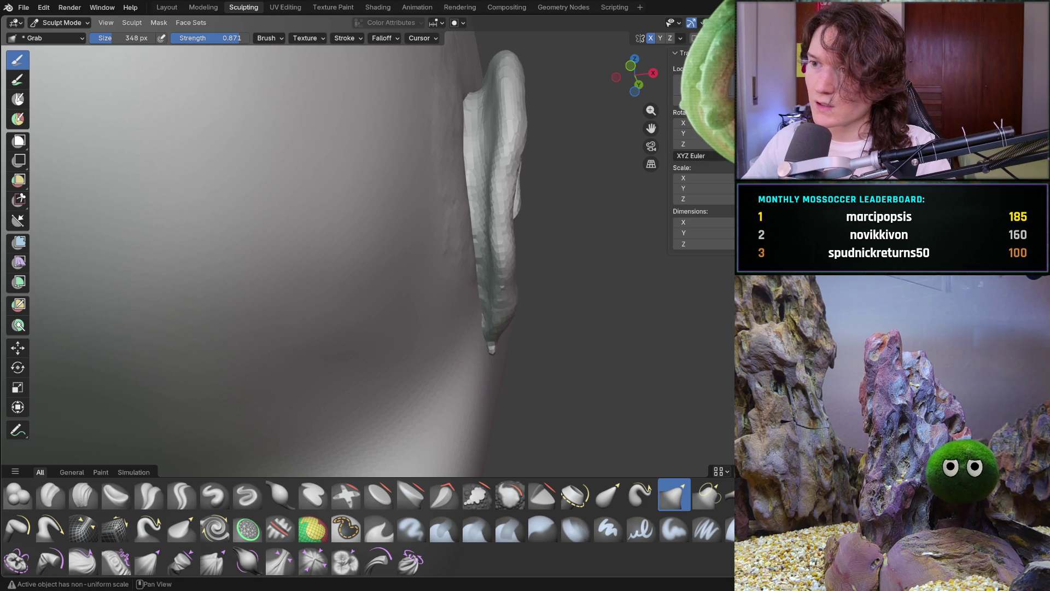
drag(491, 348, 485, 348)
mouse_move(485, 348)
middle_down()
mouse_move(316, 375)
mouse_move(425, 321)
mouse_move(494, 305)
middle_up()
mouse_move(494, 304)
mouse_down()
mouse_move(469, 301)
mouse_move(452, 328)
mouse_move(481, 328)
mouse_move(496, 342)
mouse_up()
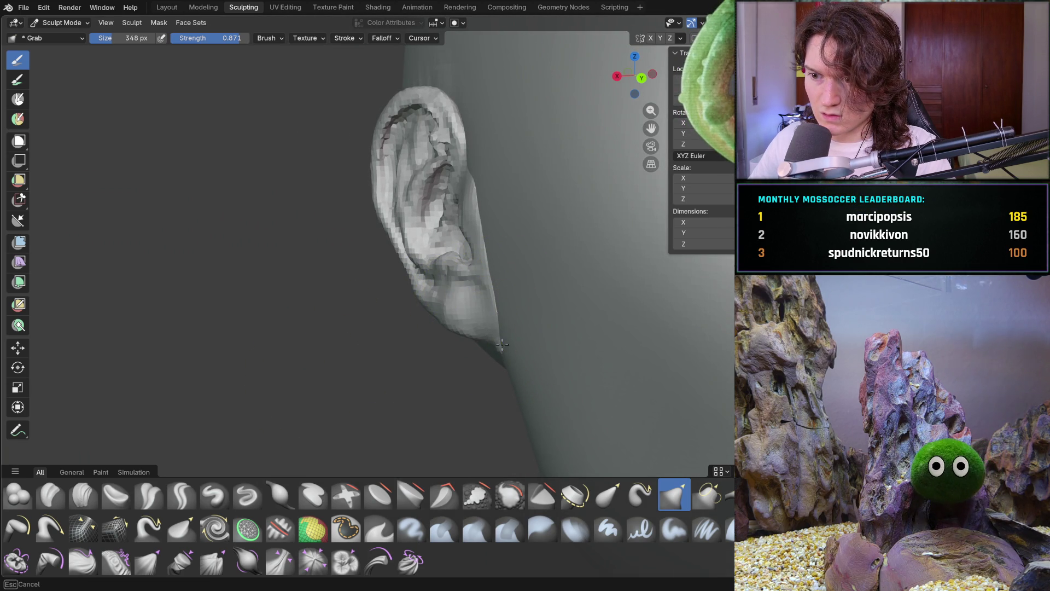
mouse_move(488, 331)
middle_down()
mouse_move(590, 300)
mouse_move(463, 377)
mouse_move(371, 330)
middle_up()
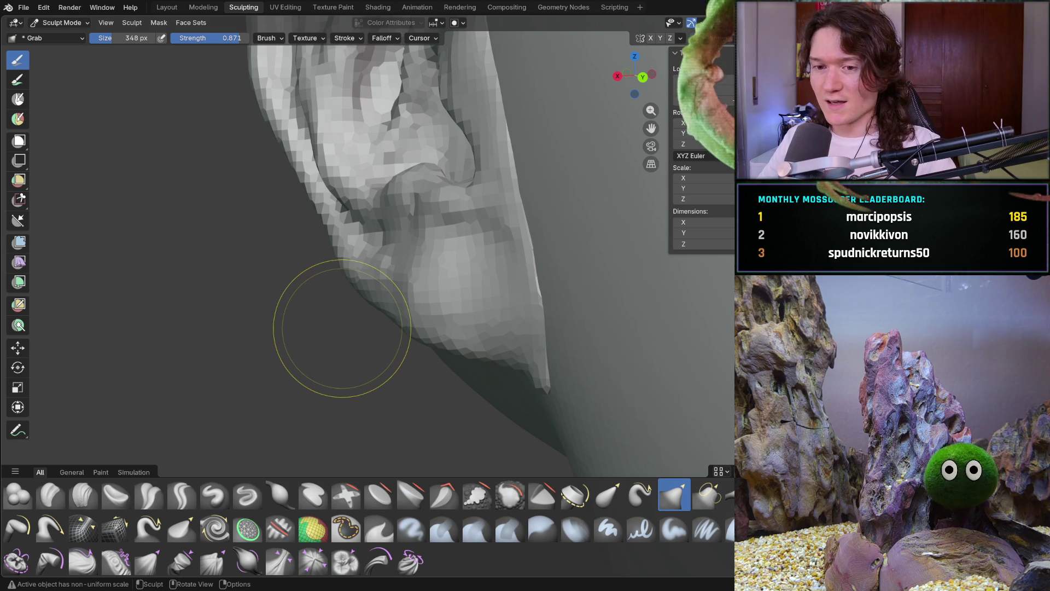
Pull the earlobe bulge downward, then set the Grab brush to strength 0.604 and 294 px
drag(440, 281, 445, 298)
mouse_move(445, 298)
middle_down()
mouse_move(457, 318)
mouse_move(445, 328)
mouse_move(476, 321)
mouse_move(487, 283)
middle_up()
key(f)
click(449, 319)
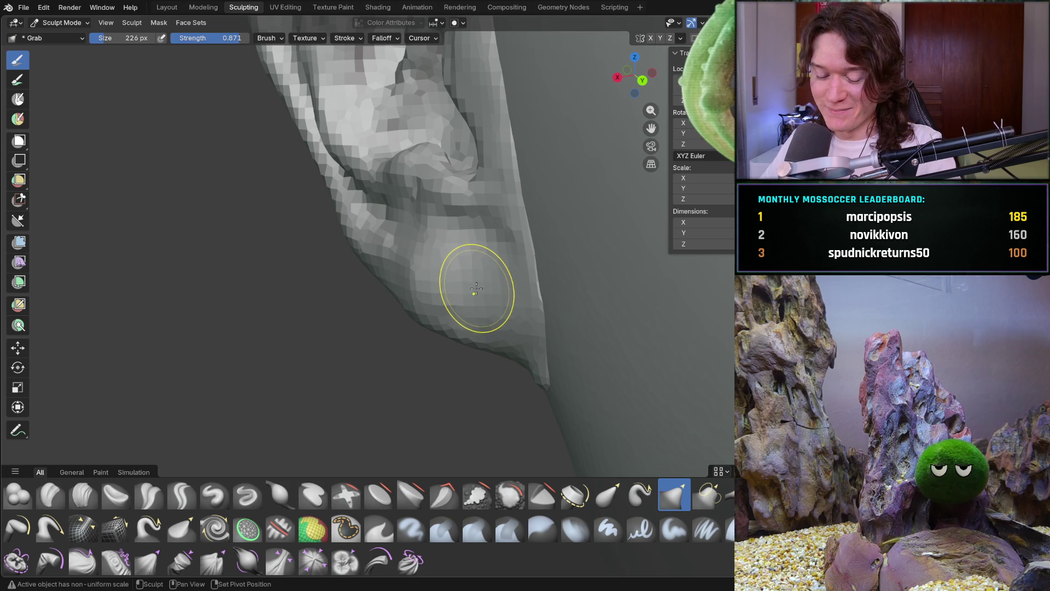
key(shift+f)
click(451, 327)
middle_drag(472, 296, 457, 288)
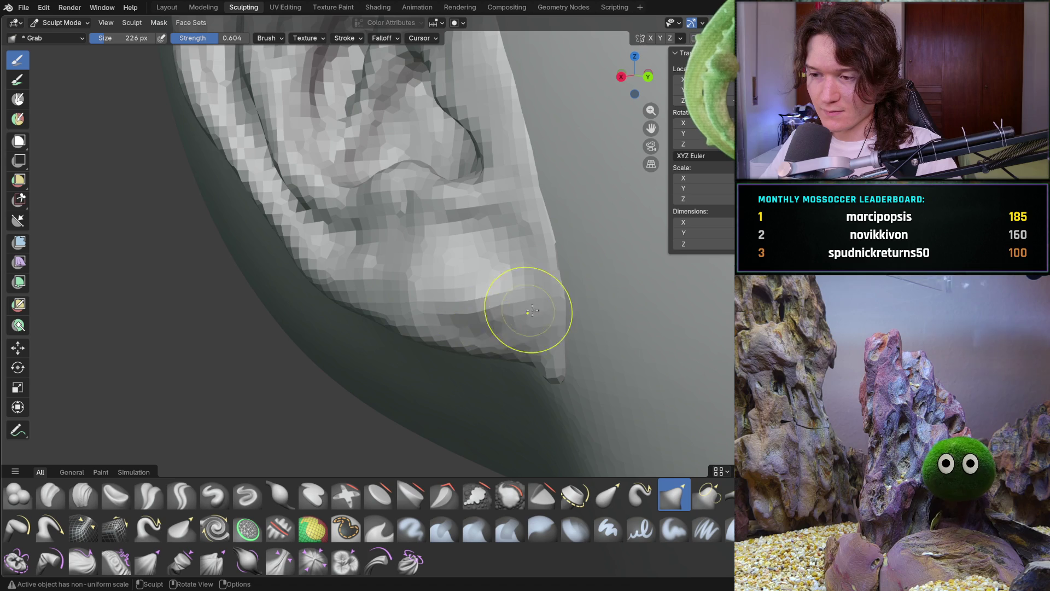
click(485, 315)
middle_drag(485, 316, 475, 335)
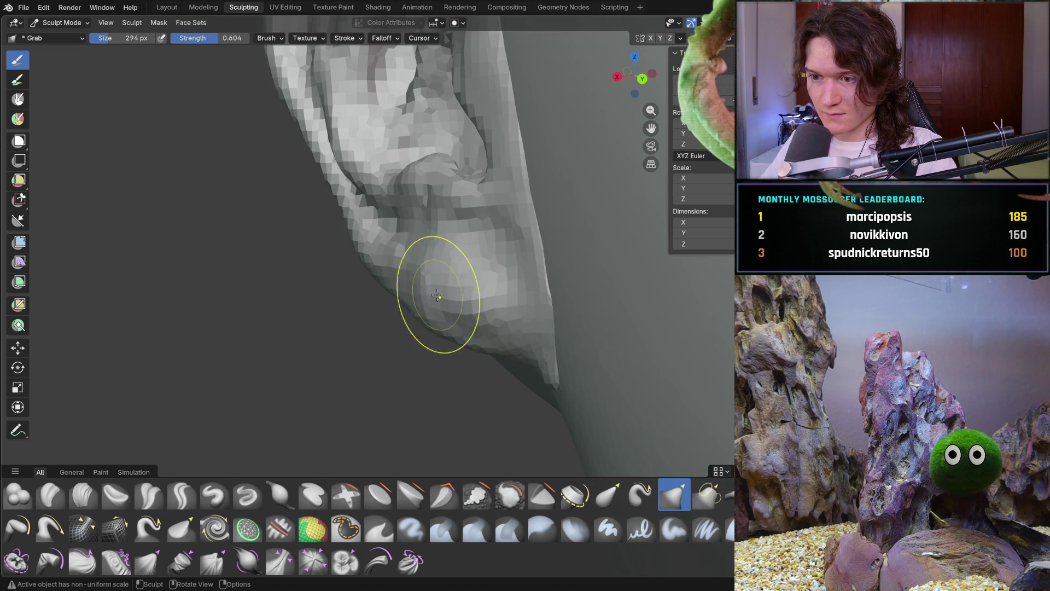
Lightly pull the ear's edge and inspect its lower tip up close
mouse_move(429, 296)
middle_down()
mouse_move(438, 306)
mouse_move(421, 273)
middle_up()
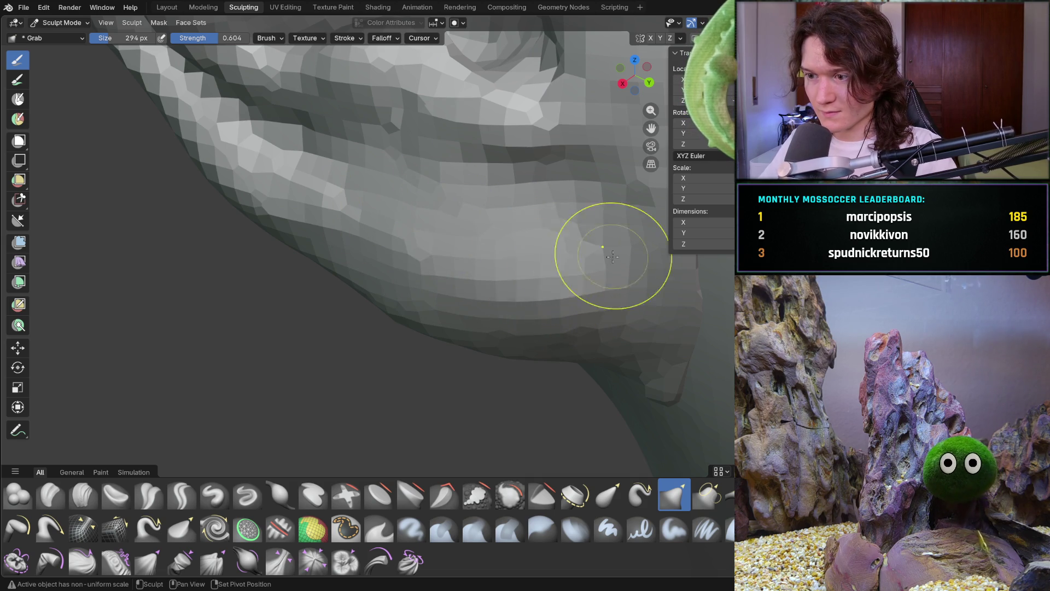
mouse_move(557, 246)
middle_down()
mouse_move(578, 222)
mouse_move(476, 291)
middle_up()
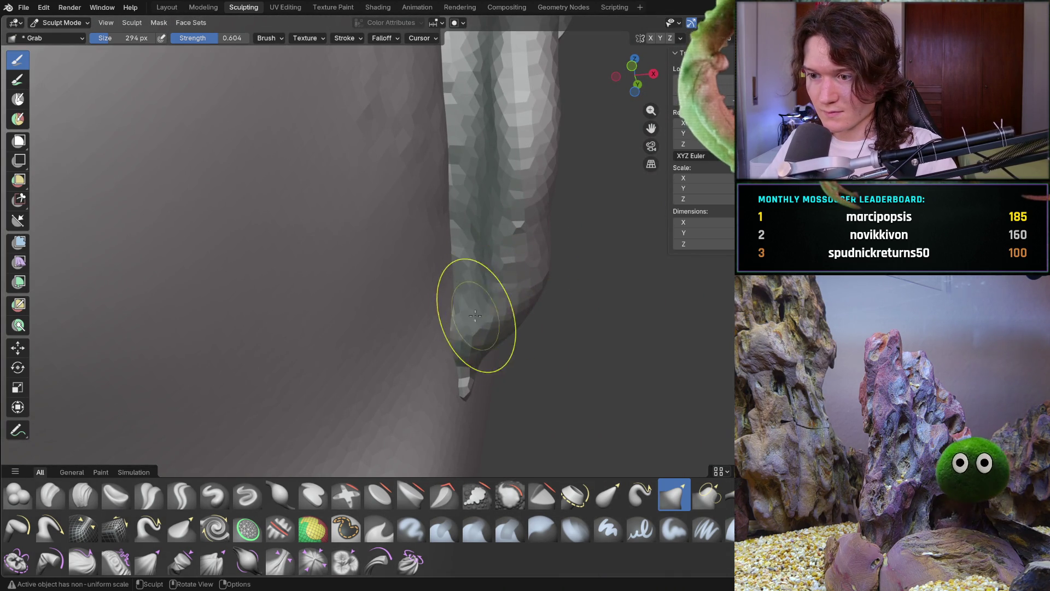
mouse_move(572, 291)
middle_down()
mouse_move(493, 263)
mouse_move(543, 256)
middle_up()
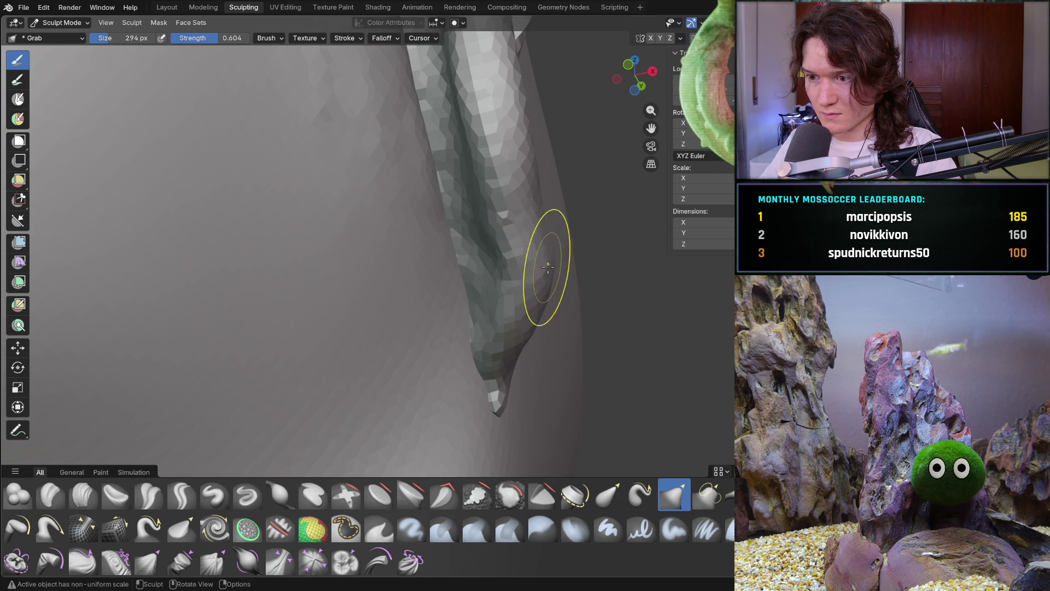
drag(495, 288, 497, 288)
mouse_move(497, 288)
middle_down()
mouse_move(387, 317)
mouse_move(454, 296)
mouse_move(452, 329)
middle_up()
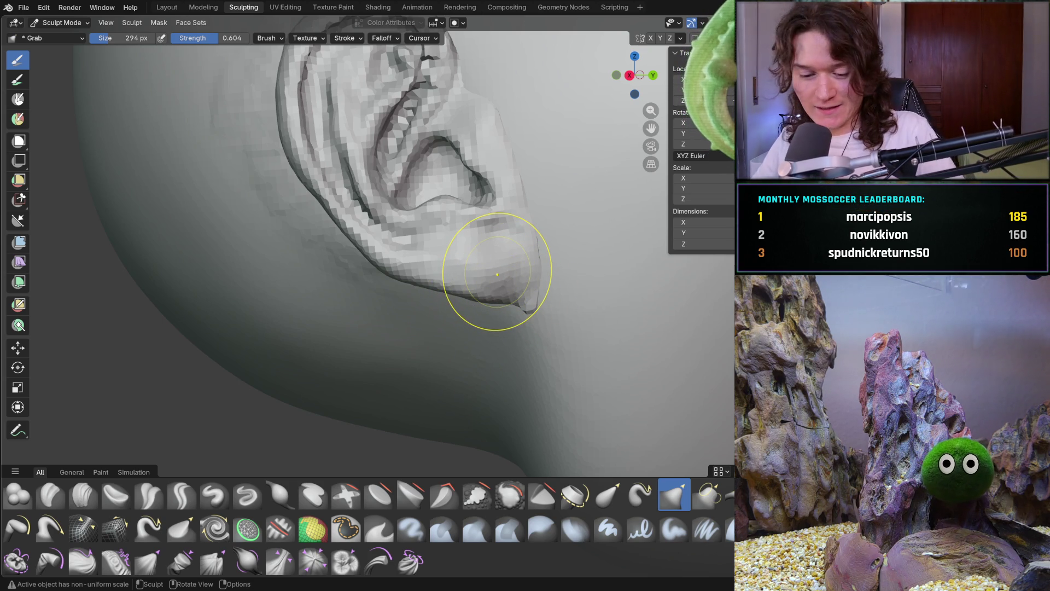
mouse_move(519, 263)
middle_down()
mouse_move(492, 284)
mouse_move(487, 269)
mouse_move(518, 281)
middle_up()
scroll(481, 293, up, 3)
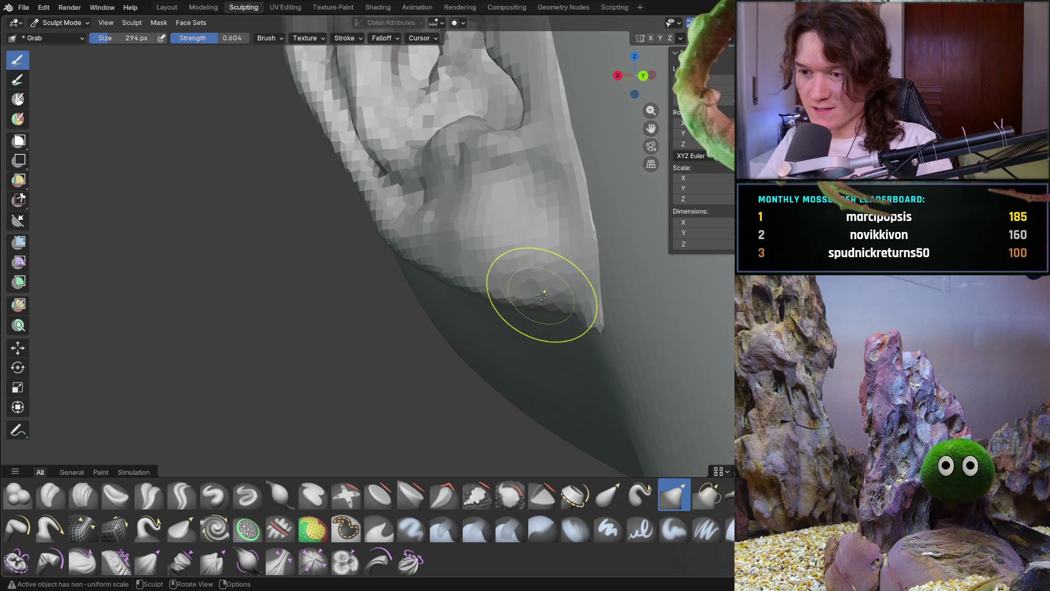
mouse_move(527, 235)
middle_down()
mouse_move(470, 312)
mouse_move(398, 347)
mouse_move(484, 331)
middle_up()
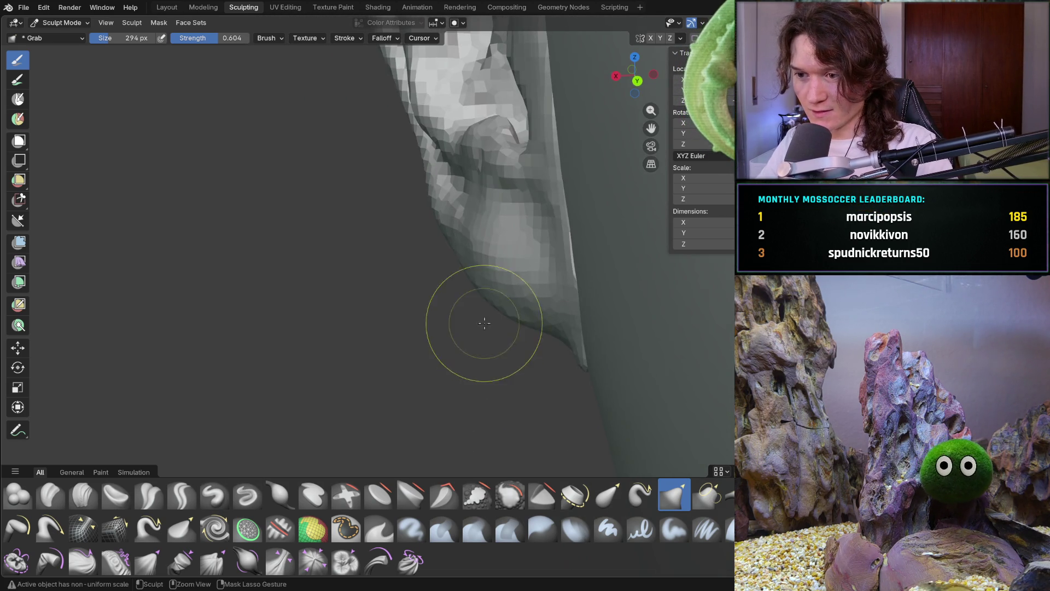
scroll(484, 331, up, 2)
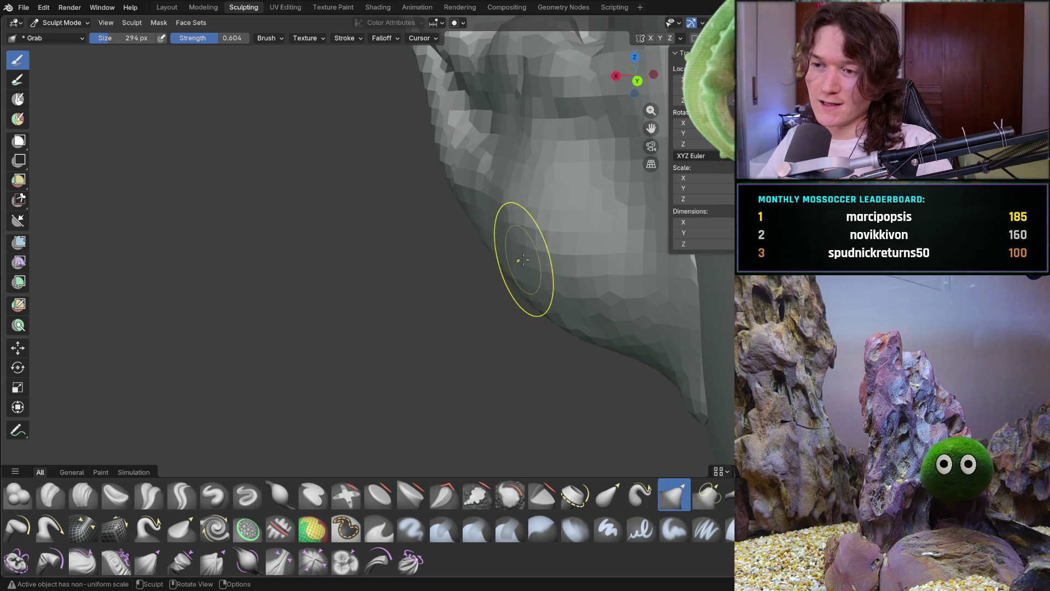
Pull the jaw edge into shape with Grab strokes seen from the side
shift+middle_drag(496, 246, 436, 276)
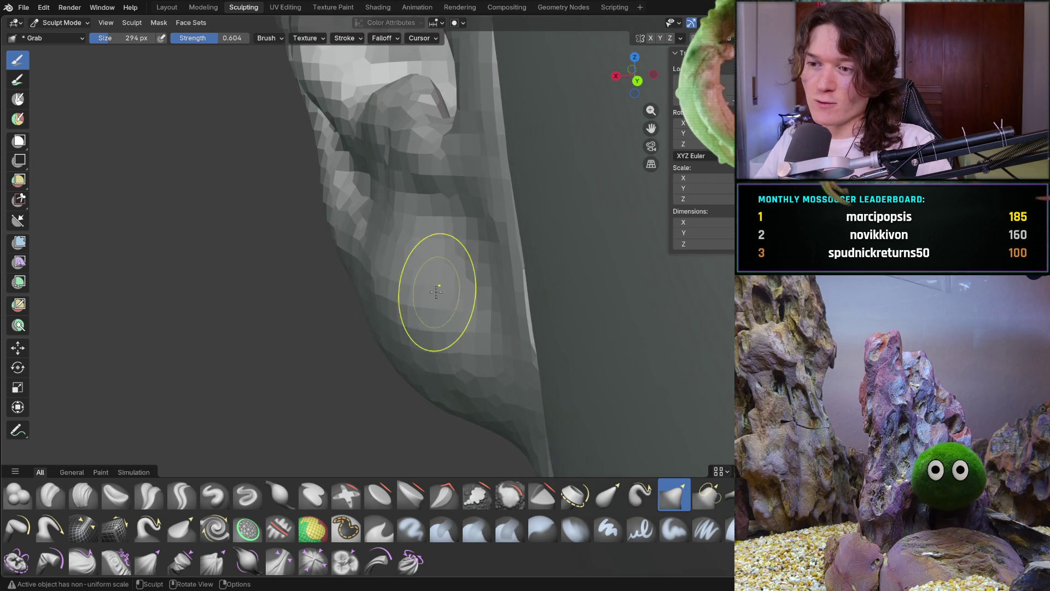
mouse_move(403, 363)
middle_down()
mouse_move(529, 346)
mouse_move(445, 340)
mouse_move(412, 305)
mouse_move(422, 285)
mouse_move(394, 386)
mouse_move(416, 409)
middle_up()
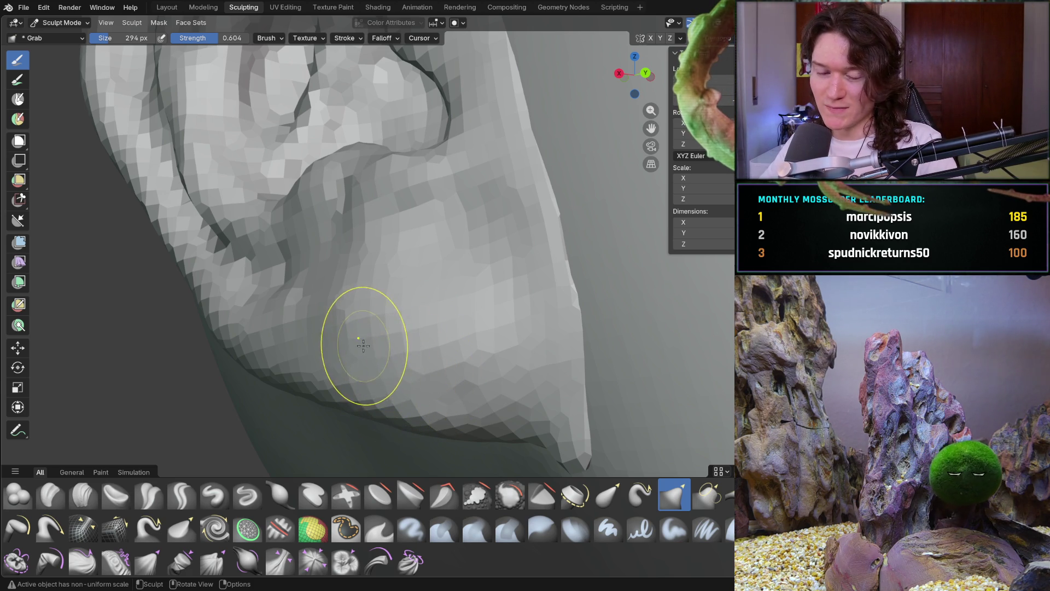
mouse_move(411, 352)
middle_down()
mouse_move(380, 392)
mouse_move(363, 333)
mouse_move(372, 361)
mouse_move(403, 328)
mouse_move(399, 375)
mouse_move(405, 313)
mouse_move(375, 305)
middle_up()
scroll(364, 333, up, 2)
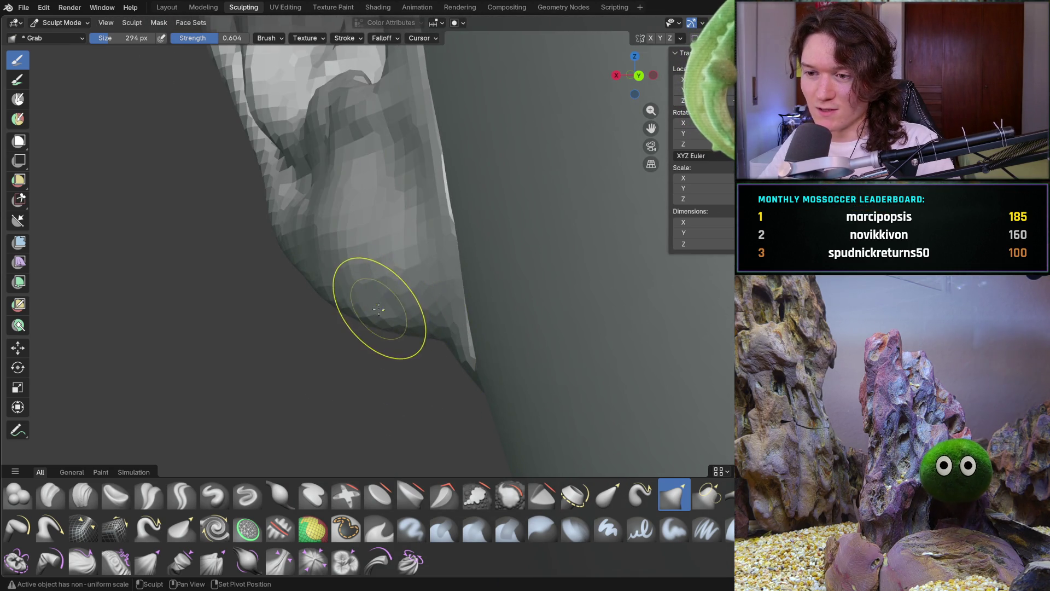
scroll(421, 340, up, 3)
middle_drag(387, 343, 380, 358)
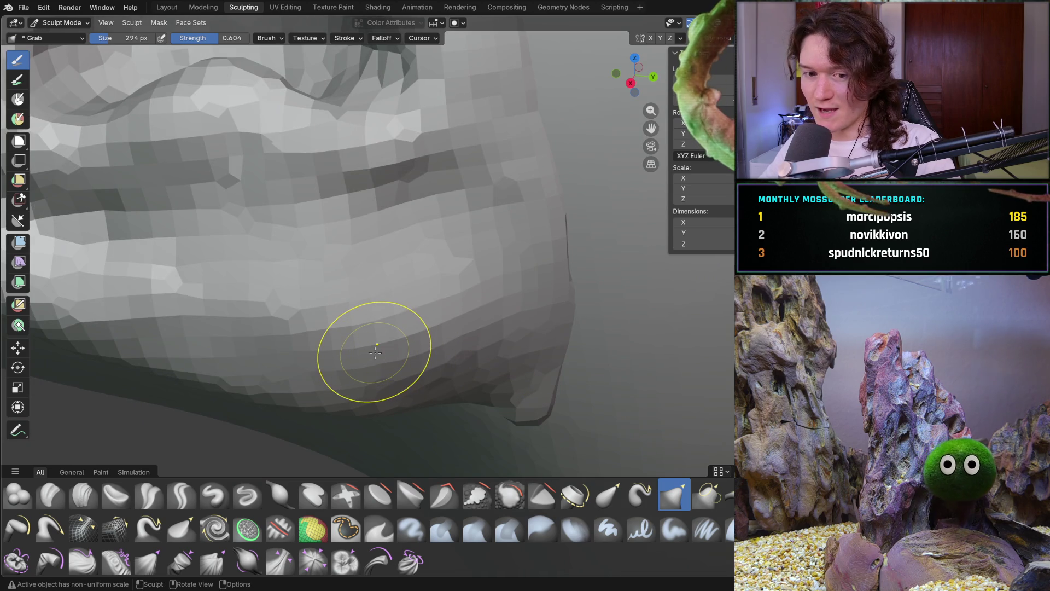
mouse_move(429, 329)
middle_down()
mouse_move(329, 304)
mouse_move(360, 244)
middle_up()
drag(363, 222, 379, 246)
drag(373, 281, 377, 289)
Pull the cheek mesh toward the right and examine the jaw tip closely
mouse_move(386, 328)
middle_down()
mouse_move(438, 305)
mouse_move(370, 299)
middle_up()
drag(343, 257, 451, 276)
mouse_move(310, 262)
middle_down()
mouse_move(410, 333)
mouse_move(335, 293)
mouse_move(373, 266)
mouse_move(468, 307)
mouse_move(481, 286)
mouse_move(391, 361)
middle_up()
middle_drag(407, 275, 445, 262)
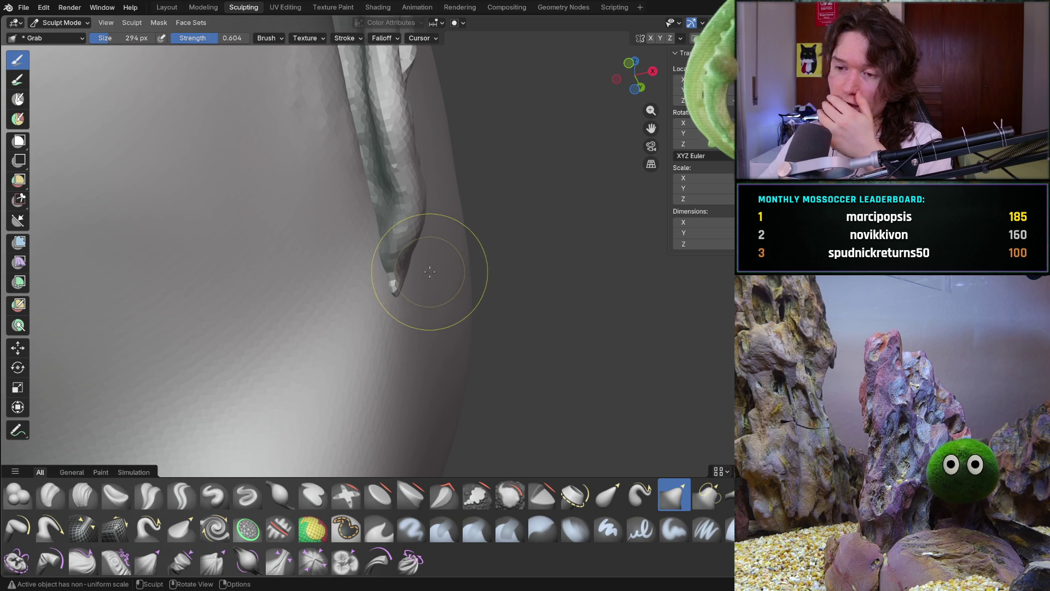
mouse_move(385, 231)
ctrl+middle_down()
mouse_move(399, 207)
mouse_move(422, 283)
ctrl+middle_up()
Enlarge the Grab brush to 372 px and review the jaw and ear from several angles
key(f)
click(458, 276)
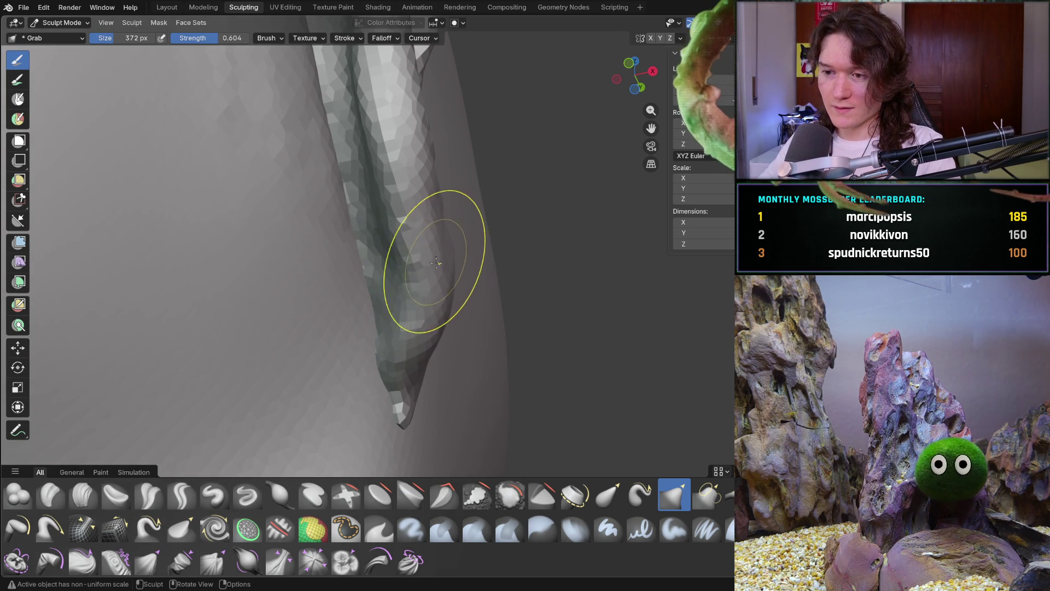
mouse_move(447, 266)
middle_down()
mouse_move(457, 234)
mouse_move(433, 298)
mouse_move(481, 253)
middle_up()
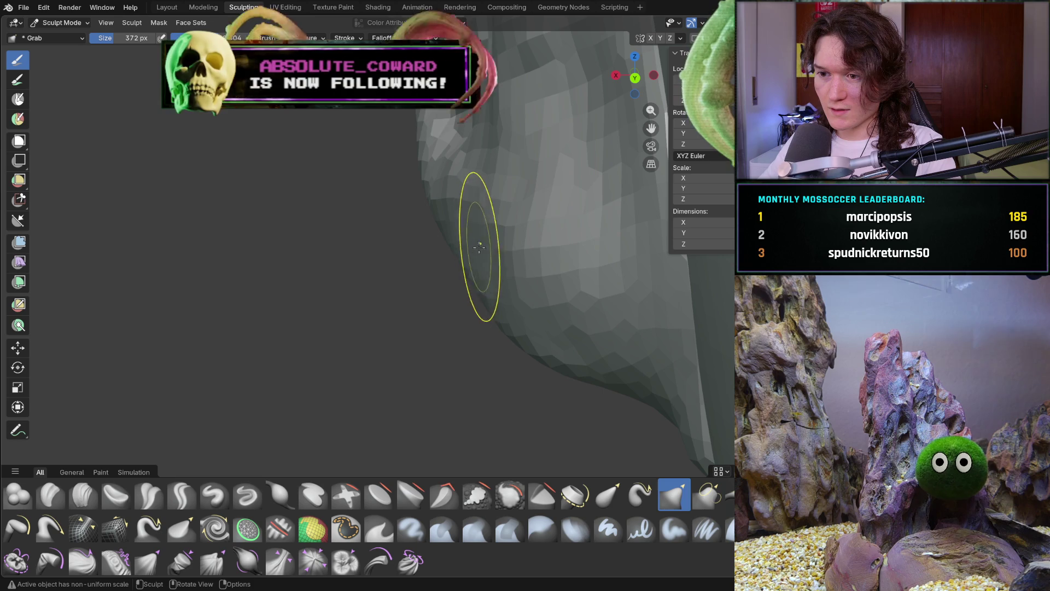
ctrl+middle_drag(509, 291, 550, 328)
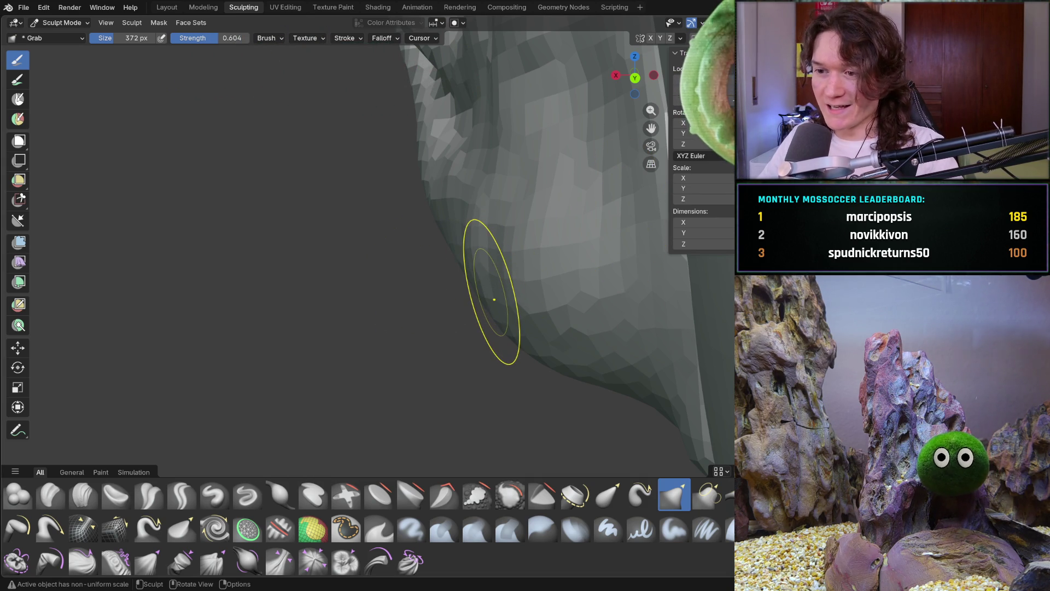
mouse_move(534, 281)
middle_down()
mouse_move(504, 286)
mouse_move(514, 296)
mouse_move(363, 328)
mouse_move(358, 294)
mouse_move(293, 316)
mouse_move(288, 293)
middle_up()
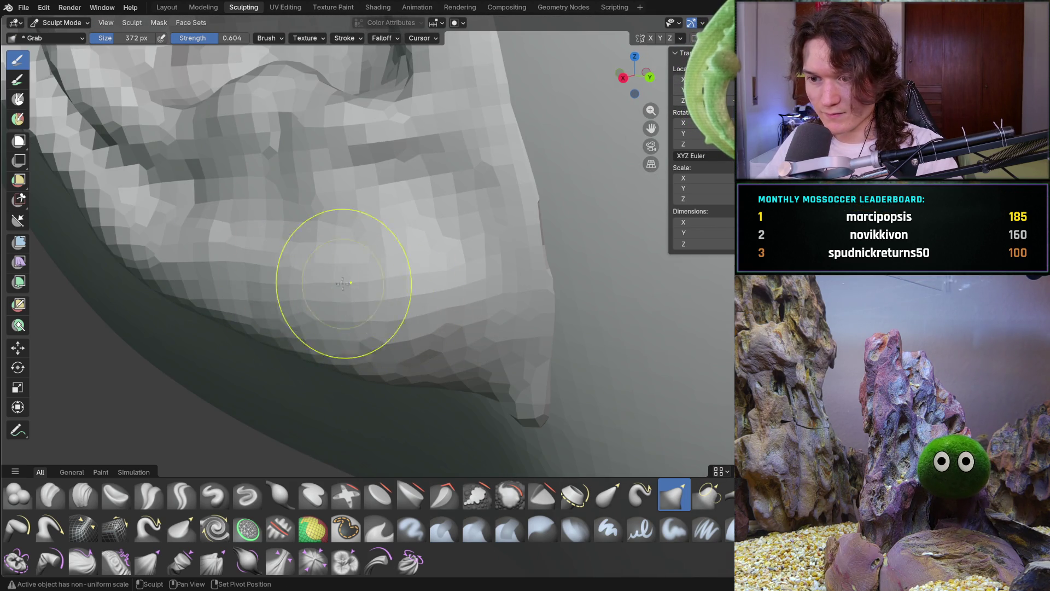
mouse_move(452, 265)
middle_down()
mouse_move(351, 335)
mouse_move(459, 334)
middle_up()
scroll(383, 339, up, 5)
scroll(246, 372, up, 3)
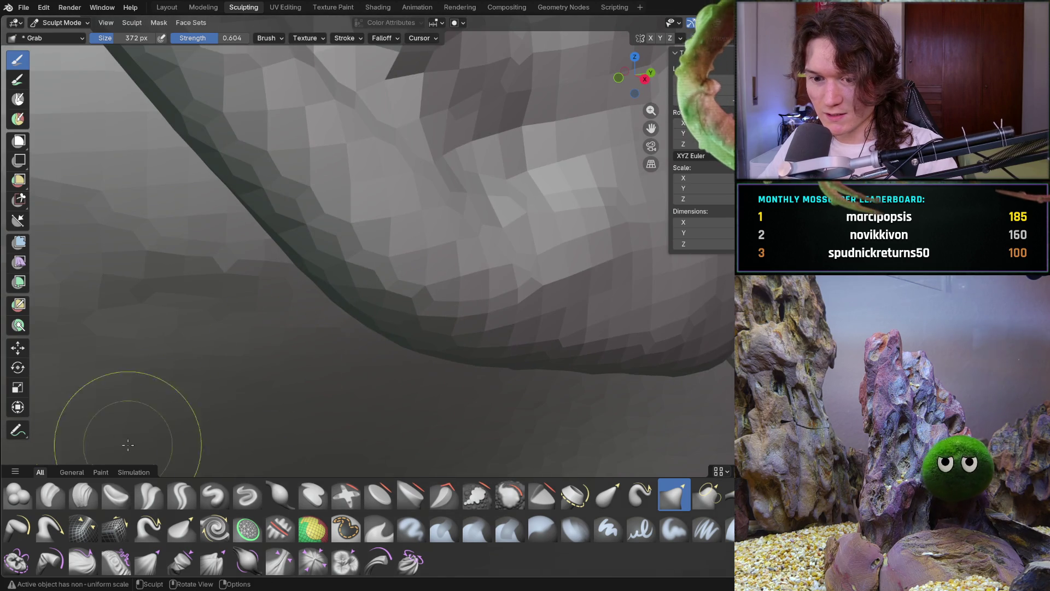
Switch to the Blob brush and set its size to 260 px
click(18, 493)
mouse_move(180, 403)
middle_down()
mouse_move(377, 316)
mouse_move(358, 317)
middle_up()
key(f)
click(335, 318)
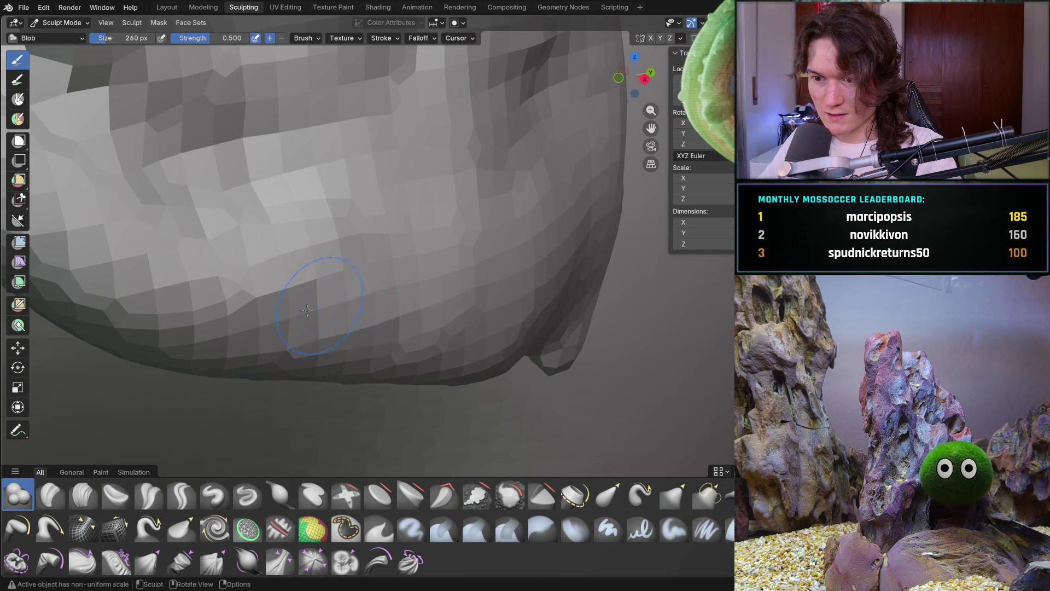
Inspect the ear and jaw closely, ending with the ear tip edge-on
middle_drag(459, 329, 438, 292)
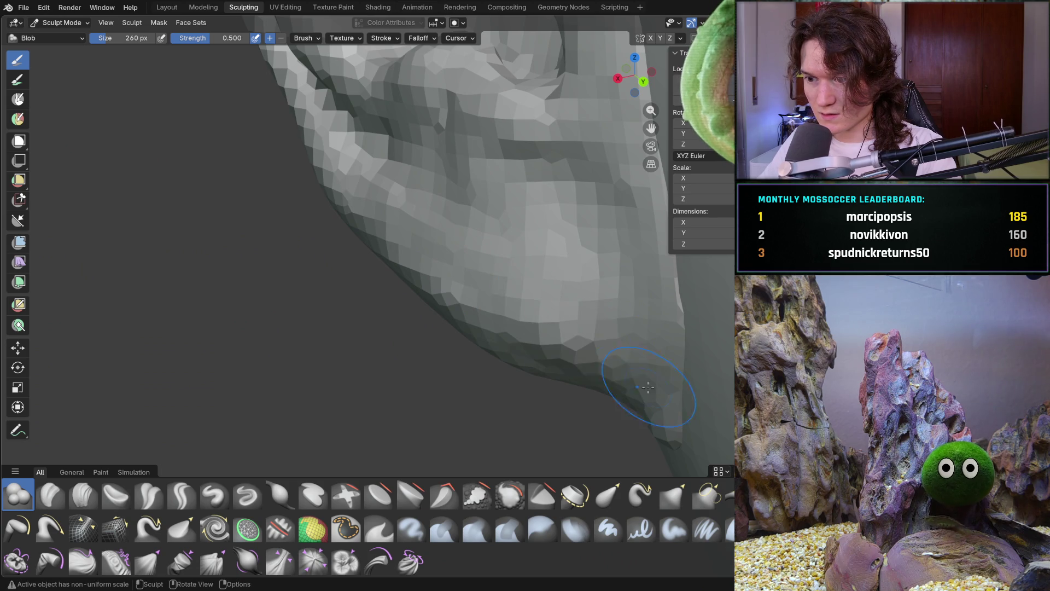
mouse_move(579, 356)
ctrl+middle_down()
mouse_move(567, 291)
mouse_move(579, 331)
ctrl+middle_up()
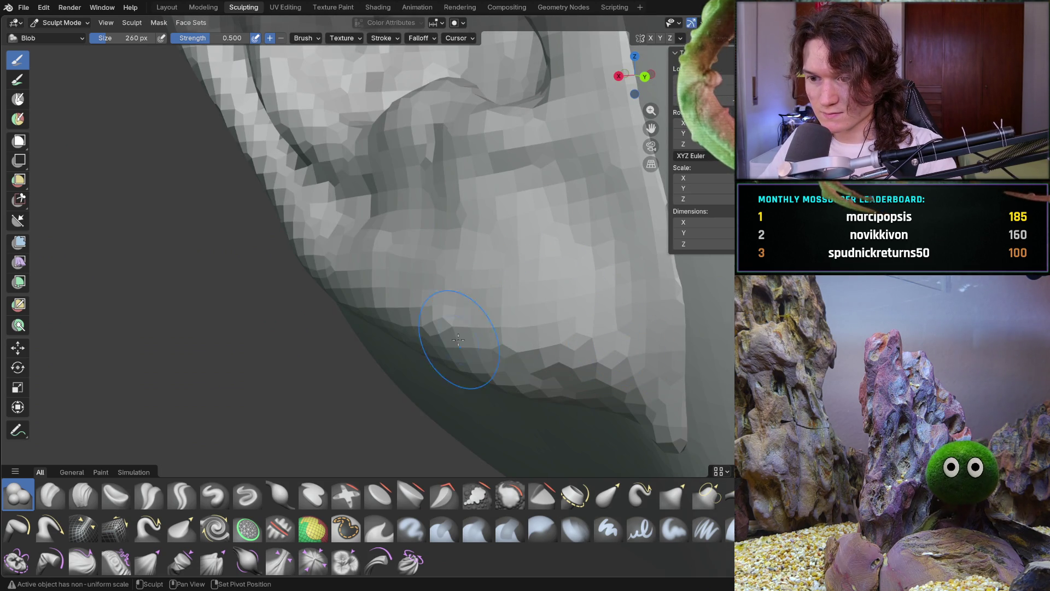
middle_drag(522, 370, 521, 370)
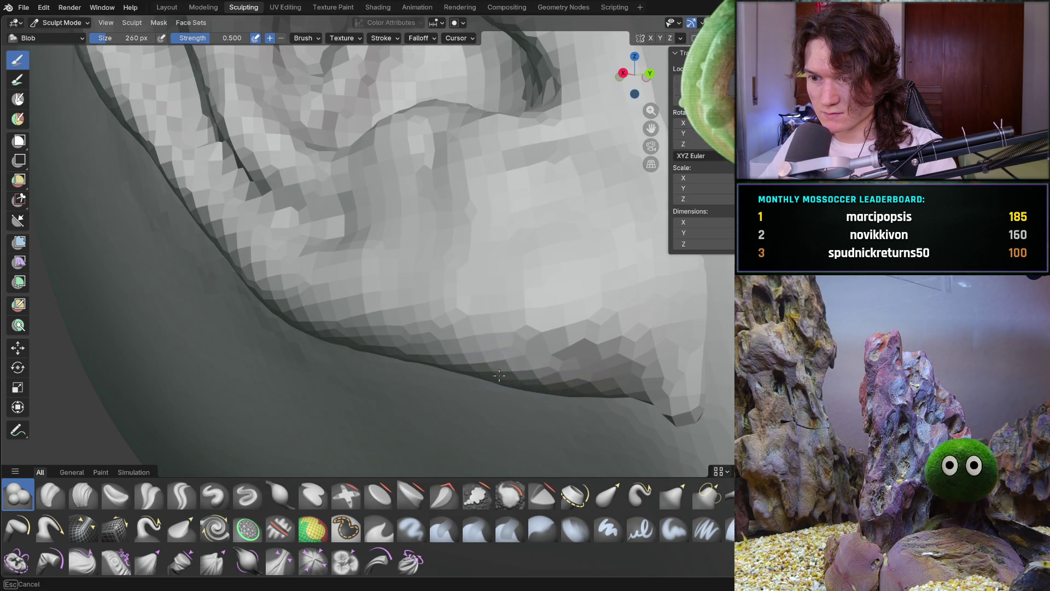
scroll(525, 356, down, 5)
middle_drag(459, 355, 447, 350)
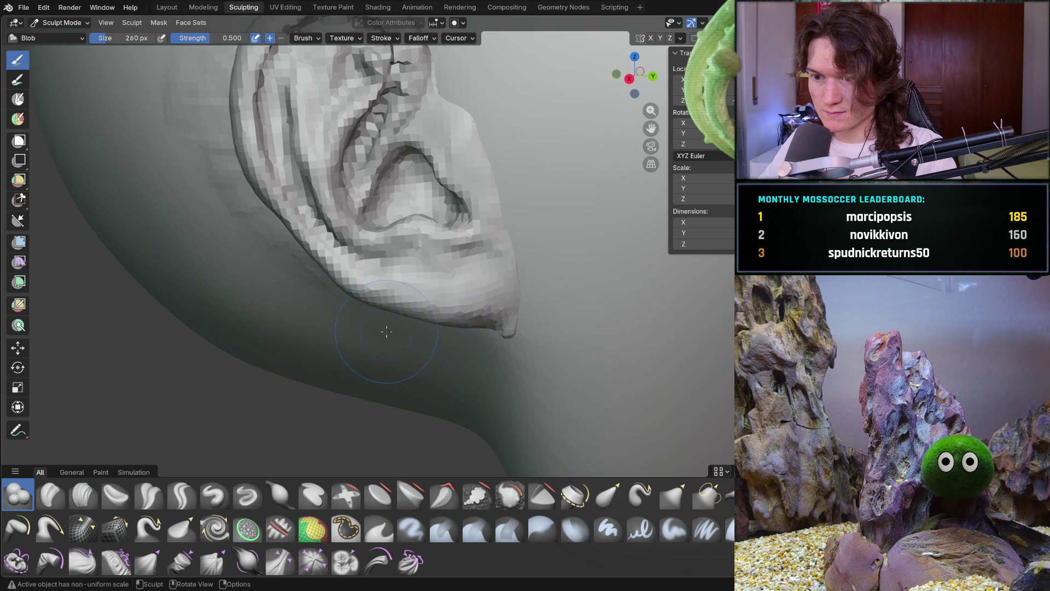
scroll(394, 331, up, 3)
middle_drag(376, 294, 429, 263)
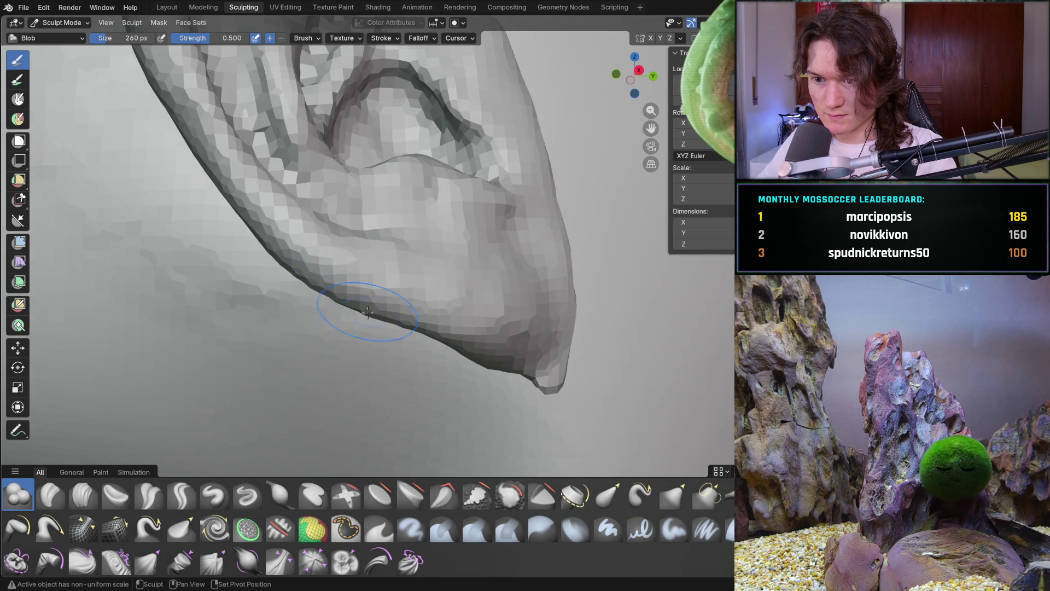
mouse_move(470, 350)
middle_down()
mouse_move(410, 304)
mouse_move(432, 317)
mouse_move(351, 318)
mouse_move(311, 336)
mouse_move(331, 322)
middle_up()
scroll(351, 318, down, 5)
scroll(335, 305, up, 10)
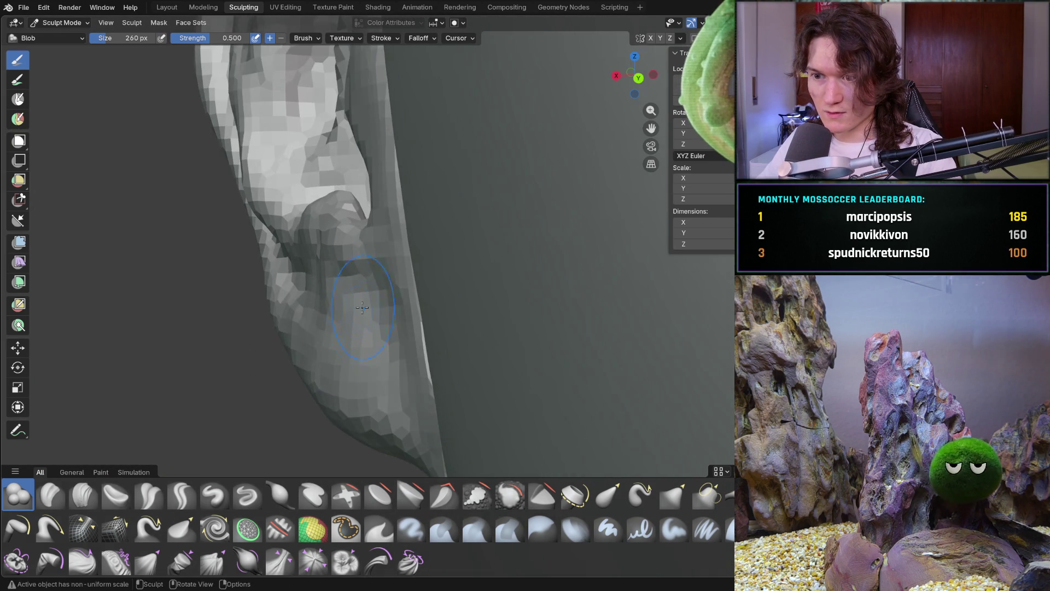
Switch back to the Grab brush and enlarge it to 422 px
key(g)
key(f)
click(422, 351)
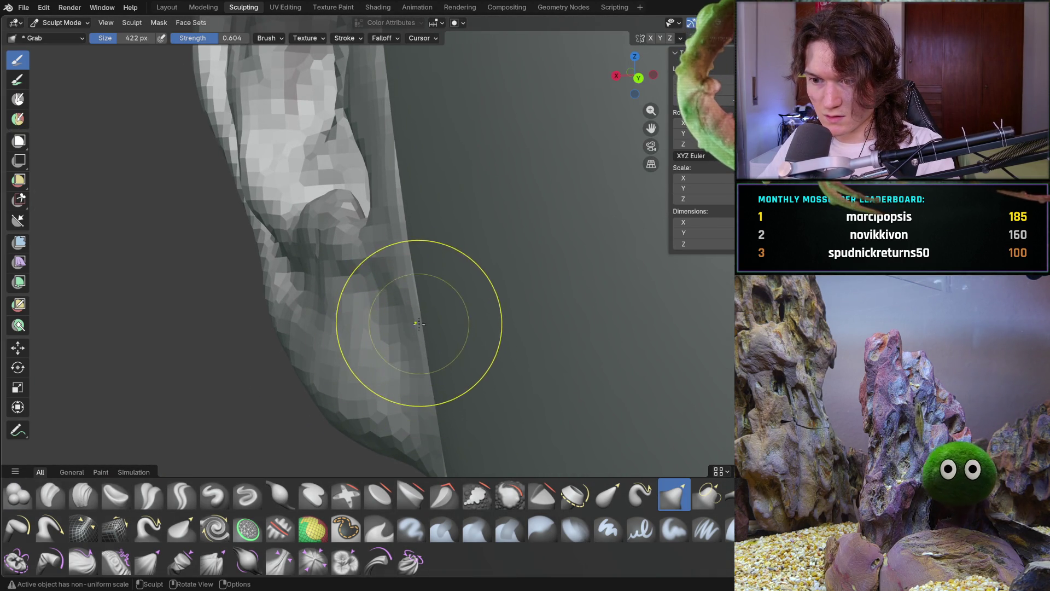
Frame the face from the front and select the Clay Strips brush at 292 px
scroll(445, 264, down, 5)
middle_drag(403, 363, 534, 309)
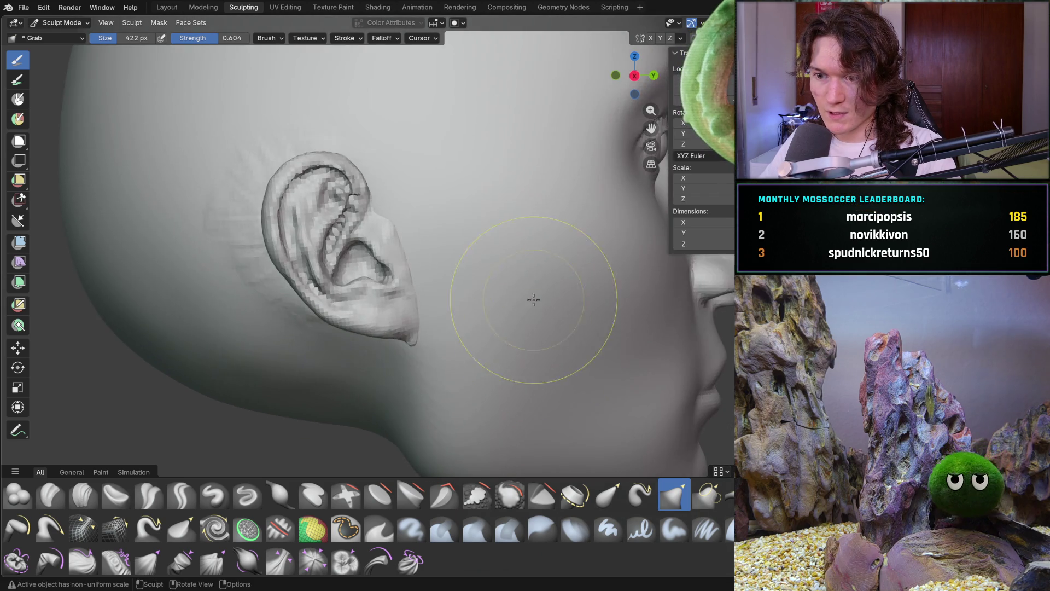
scroll(533, 309, down, 8)
scroll(408, 346, up, 1)
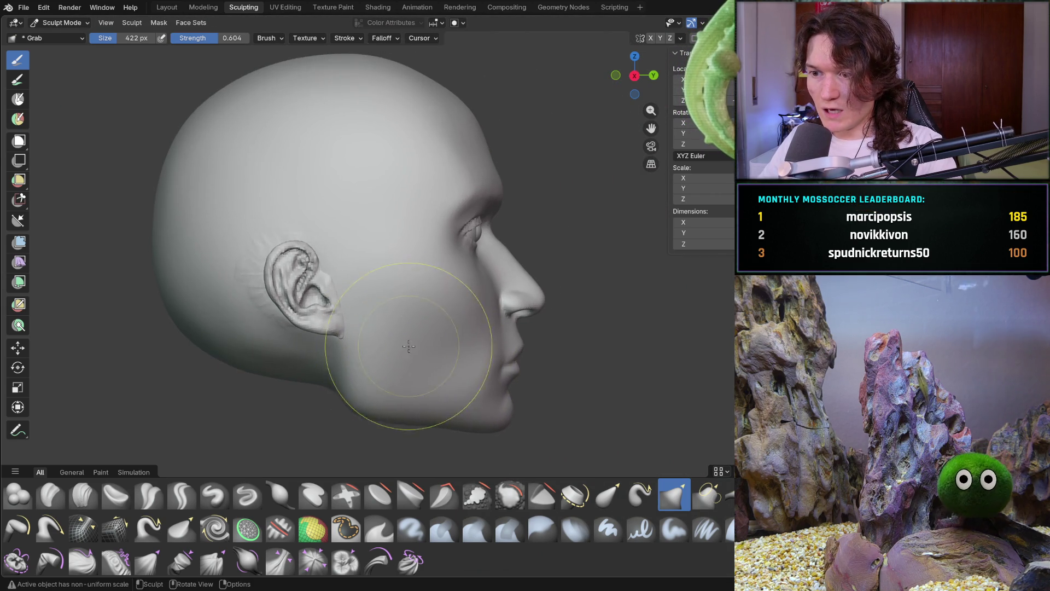
middle_drag(408, 346, 269, 352)
mouse_move(363, 363)
middle_down()
mouse_move(321, 346)
mouse_move(352, 314)
mouse_move(382, 309)
mouse_move(389, 298)
mouse_move(377, 328)
middle_up()
scroll(386, 293, up, 5)
click(83, 494)
key(f)
click(332, 346)
middle_drag(328, 322, 339, 319)
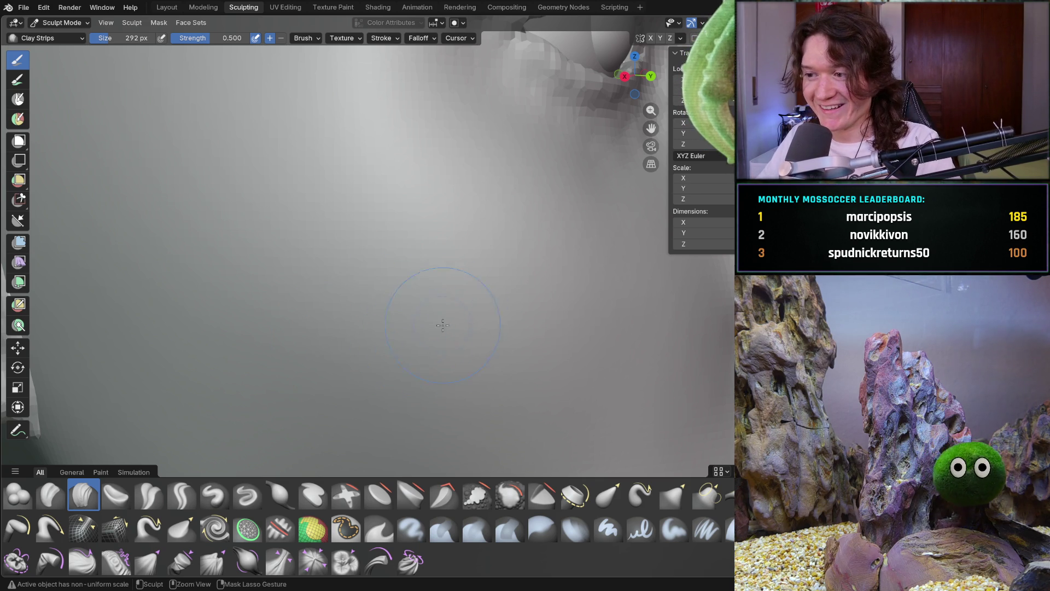
scroll(402, 317, down, 5)
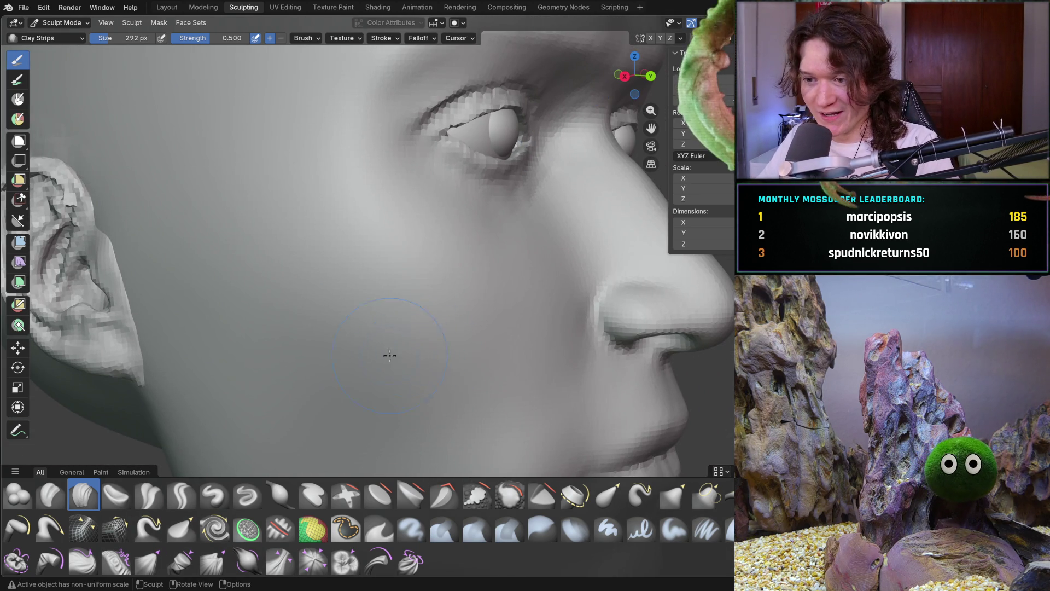
middle_drag(405, 355, 330, 333)
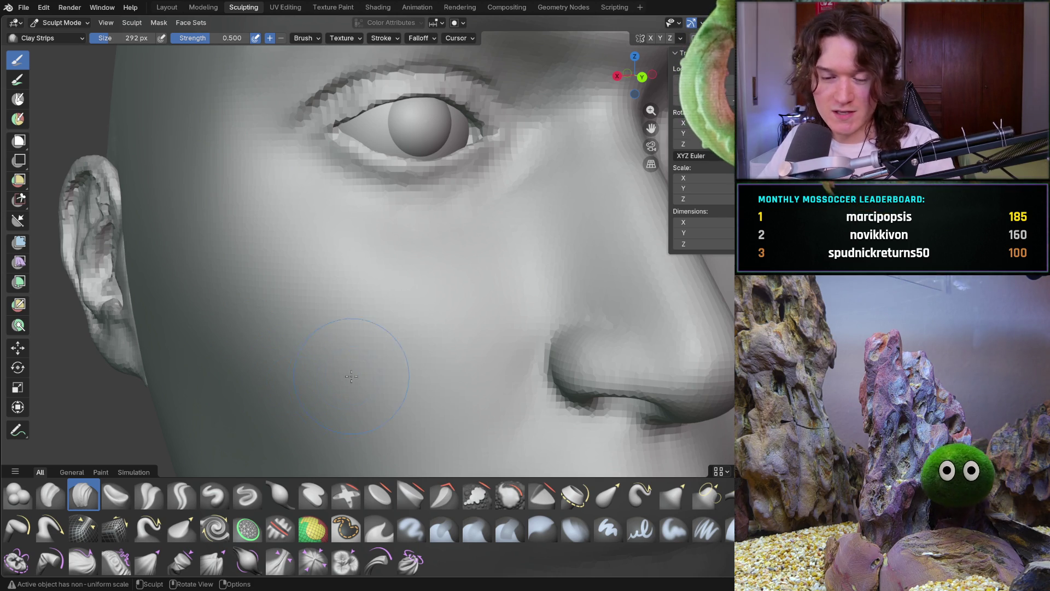
middle_drag(275, 334, 369, 345)
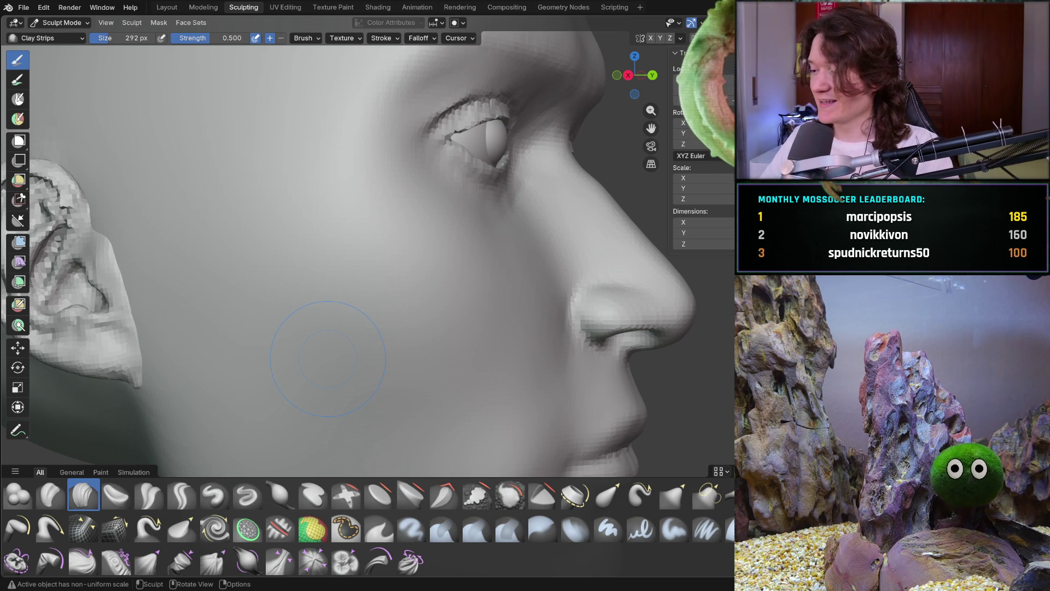
mouse_move(395, 343)
middle_down()
mouse_move(344, 352)
mouse_move(350, 342)
mouse_move(332, 338)
mouse_move(403, 253)
mouse_move(365, 273)
middle_up()
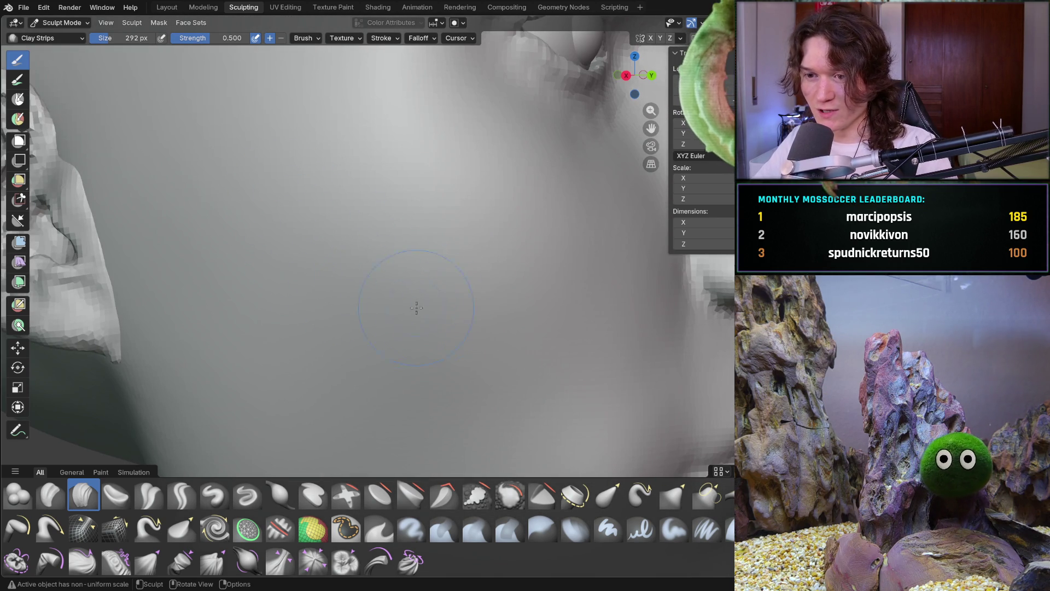
key(f)
Set the Clay Strips brush to strength 0.636 and size 150 px
click(424, 251)
mouse_move(424, 251)
middle_down()
mouse_move(481, 297)
mouse_move(454, 276)
middle_up()
key(shift+f)
click(446, 260)
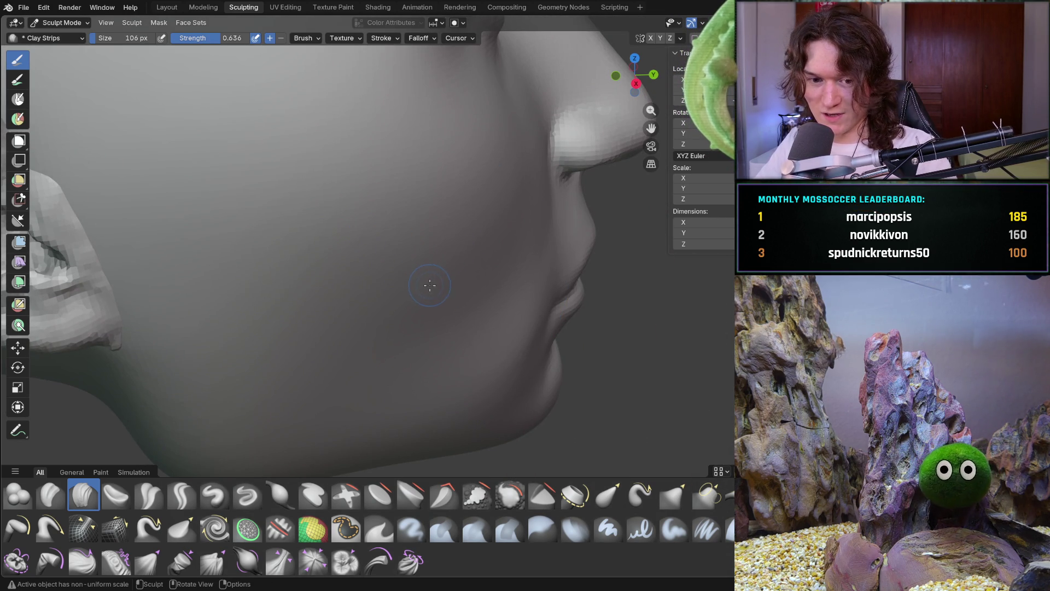
middle_drag(422, 284, 382, 235)
key(f)
click(389, 251)
Build up clay strips across the cheek, including the upper cheek
mouse_move(306, 208)
mouse_down()
mouse_move(334, 257)
mouse_move(389, 288)
mouse_up()
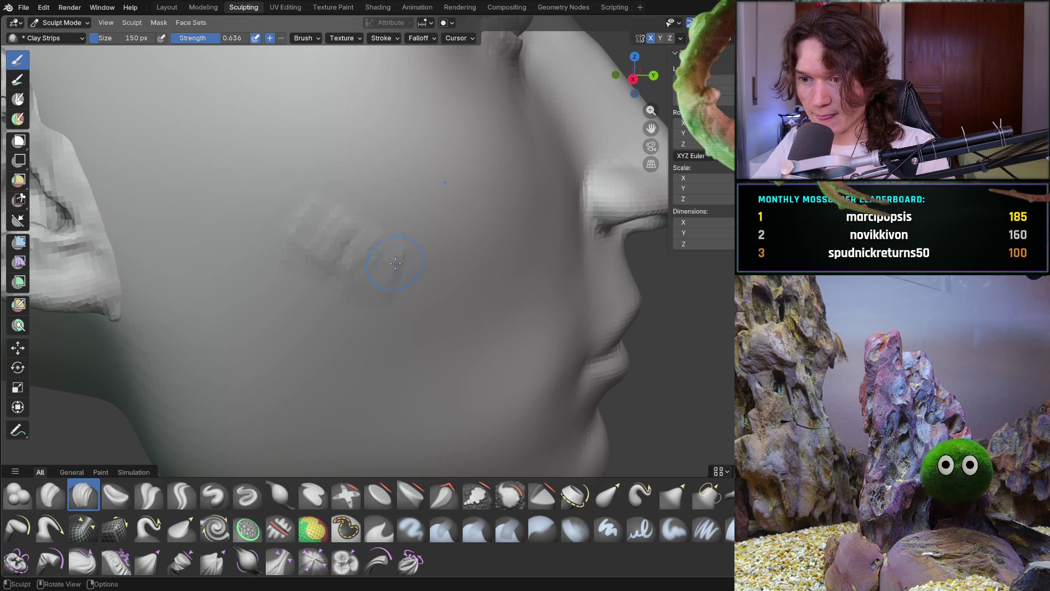
mouse_move(447, 274)
mouse_down()
mouse_move(528, 235)
mouse_move(481, 262)
mouse_move(460, 257)
mouse_up()
mouse_move(326, 240)
mouse_down()
mouse_move(276, 182)
mouse_move(329, 257)
mouse_up()
drag(403, 310, 503, 318)
mouse_move(546, 281)
middle_down()
mouse_move(274, 260)
mouse_move(438, 260)
mouse_move(317, 164)
middle_up()
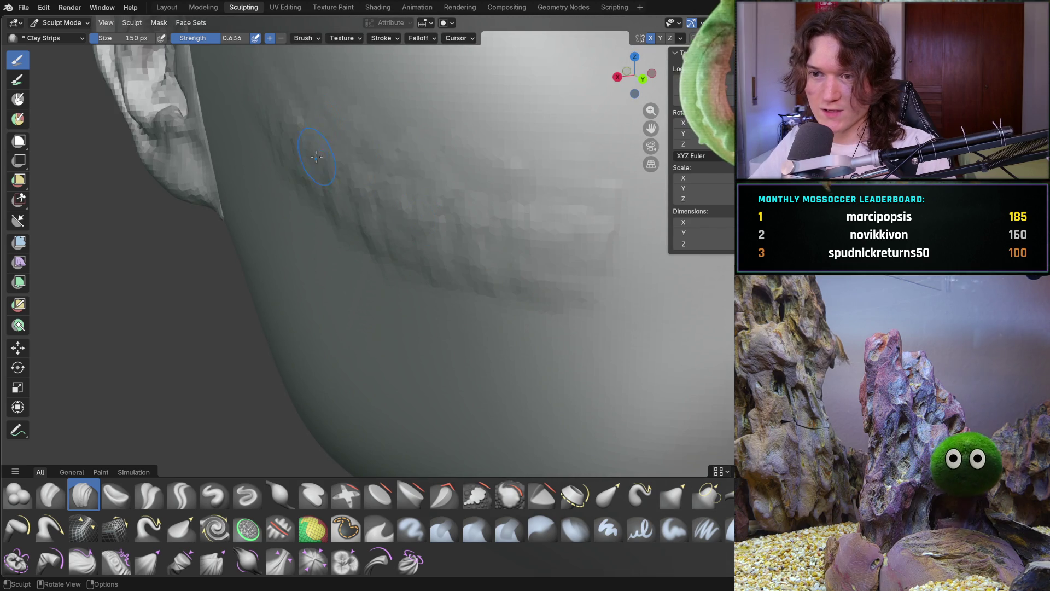
drag(360, 202, 497, 241)
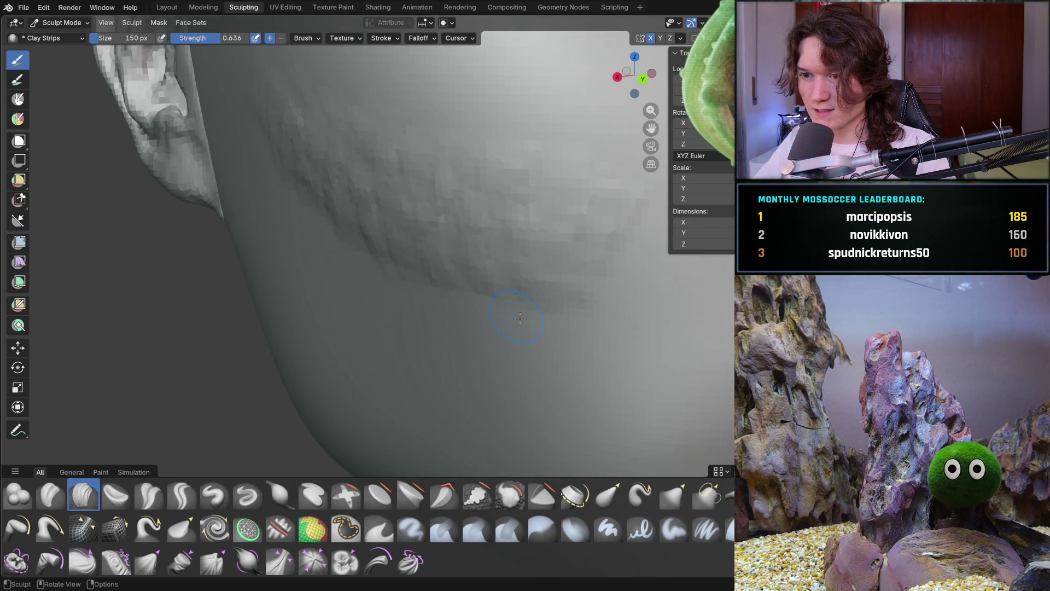
middle_drag(541, 215, 402, 259)
mouse_move(446, 258)
mouse_down()
mouse_move(459, 276)
mouse_move(469, 265)
mouse_up()
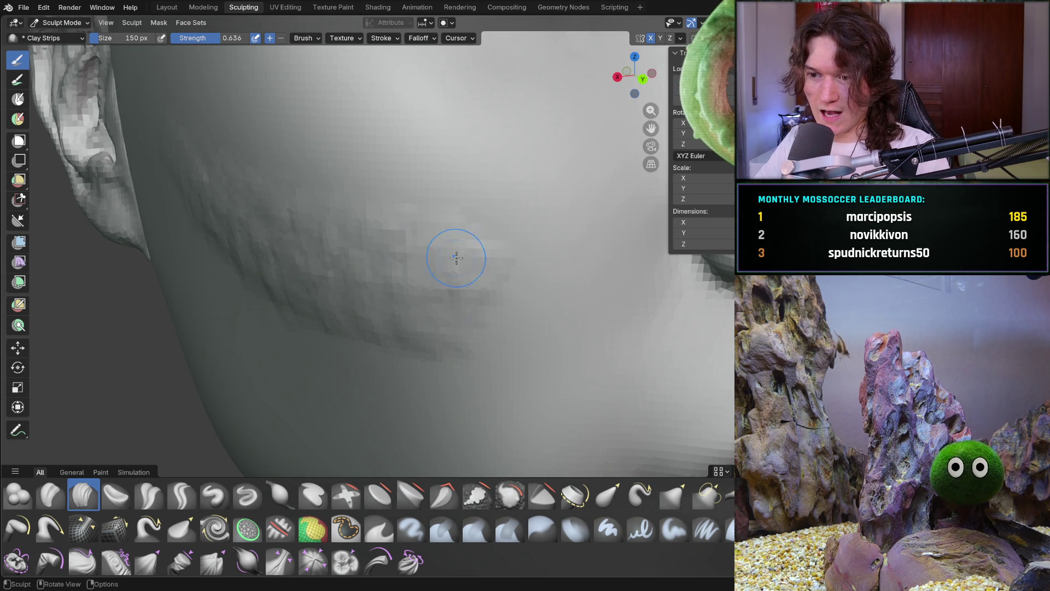
Lay more clay strips on the cheek near the ear, then switch to the browser
mouse_move(234, 213)
middle_down()
mouse_move(324, 223)
mouse_move(241, 198)
middle_up()
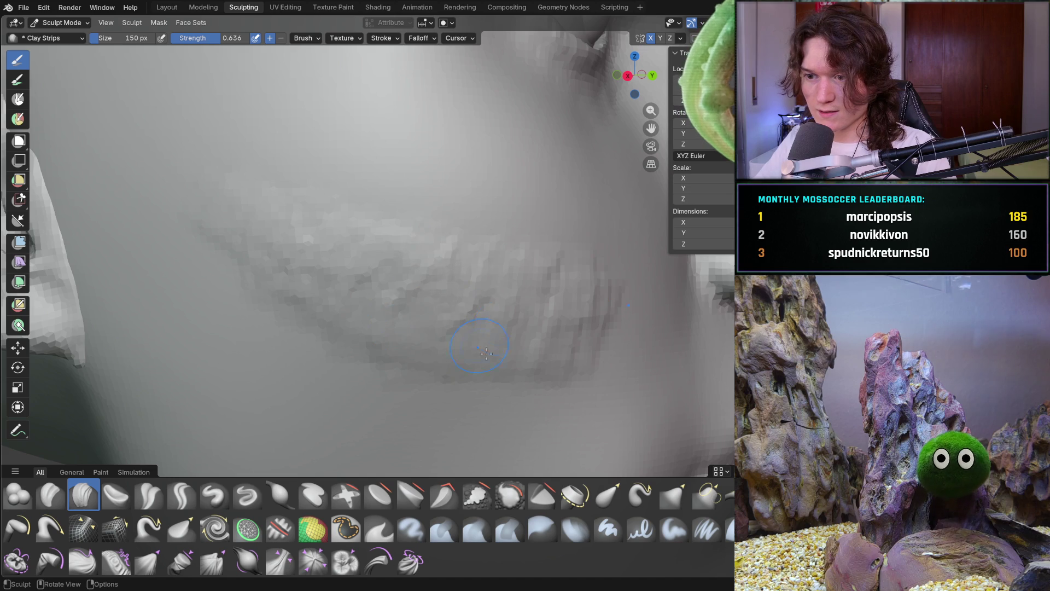
middle_drag(492, 269, 328, 281)
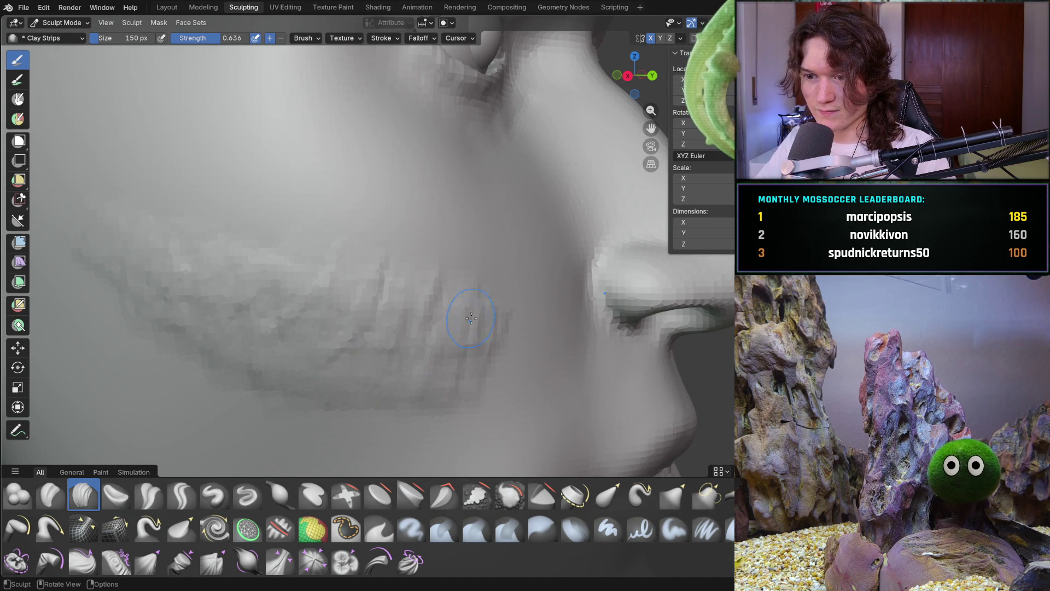
mouse_move(508, 333)
middle_down()
mouse_move(359, 304)
mouse_move(349, 260)
middle_up()
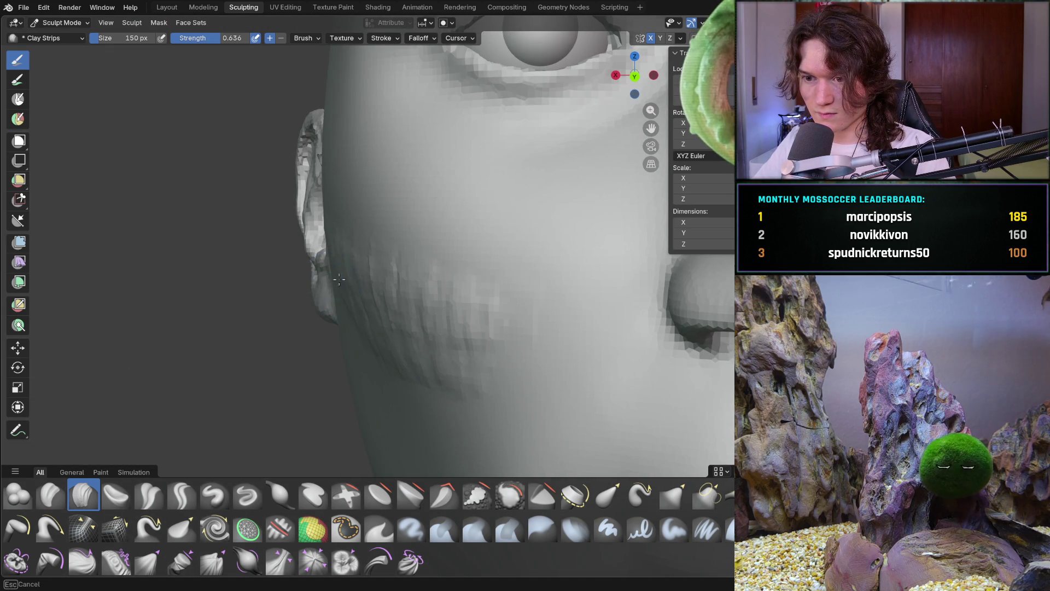
mouse_move(365, 308)
middle_down()
mouse_move(383, 320)
mouse_move(353, 257)
mouse_move(359, 314)
mouse_move(346, 304)
mouse_move(297, 329)
mouse_move(304, 289)
mouse_move(374, 217)
middle_up()
scroll(308, 280, up, 4)
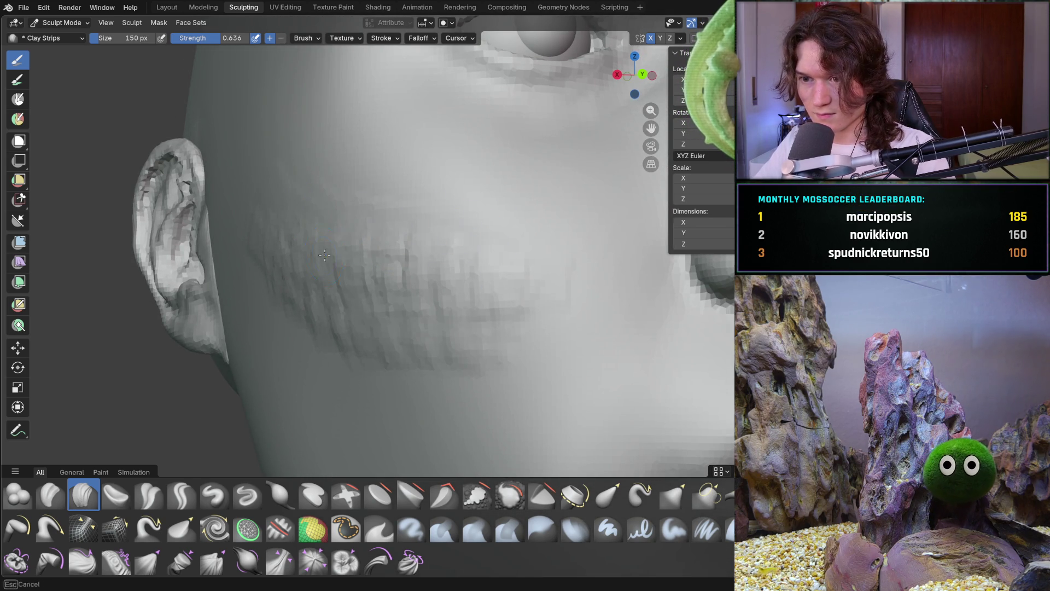
mouse_move(432, 316)
mouse_down()
mouse_move(457, 319)
mouse_move(525, 270)
mouse_up()
mouse_move(564, 265)
middle_down()
mouse_move(487, 283)
mouse_move(434, 273)
middle_up()
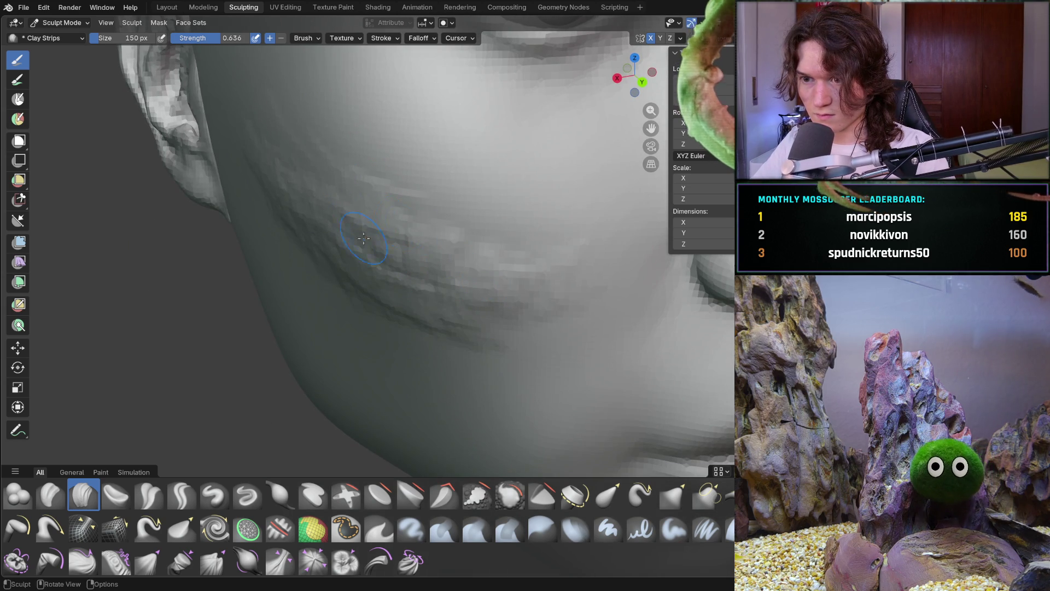
mouse_move(527, 254)
middle_down()
mouse_move(494, 246)
mouse_move(403, 281)
middle_up()
drag(403, 281, 328, 278)
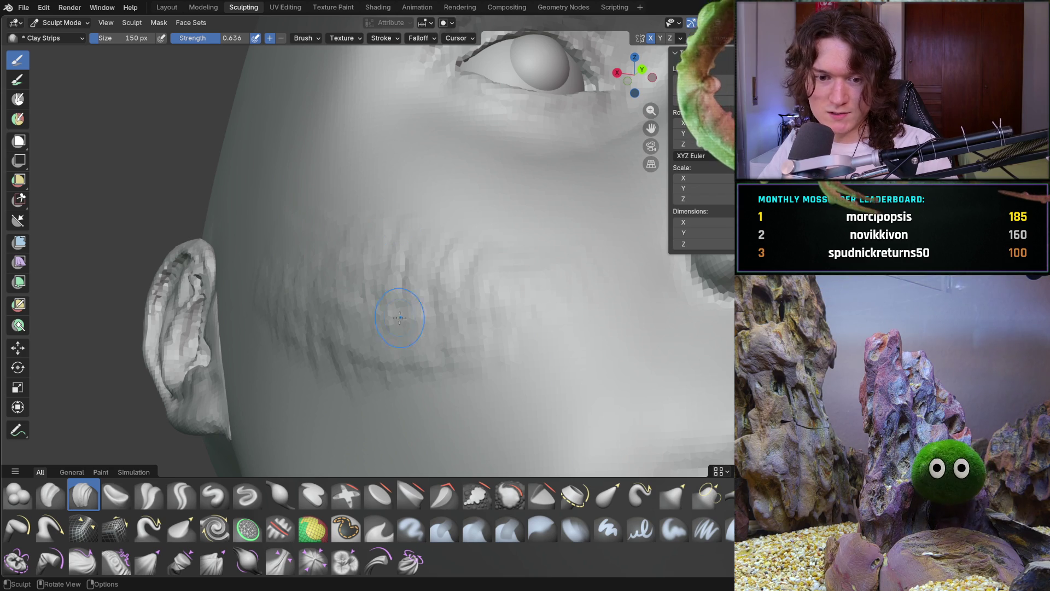
middle_drag(392, 330, 350, 311)
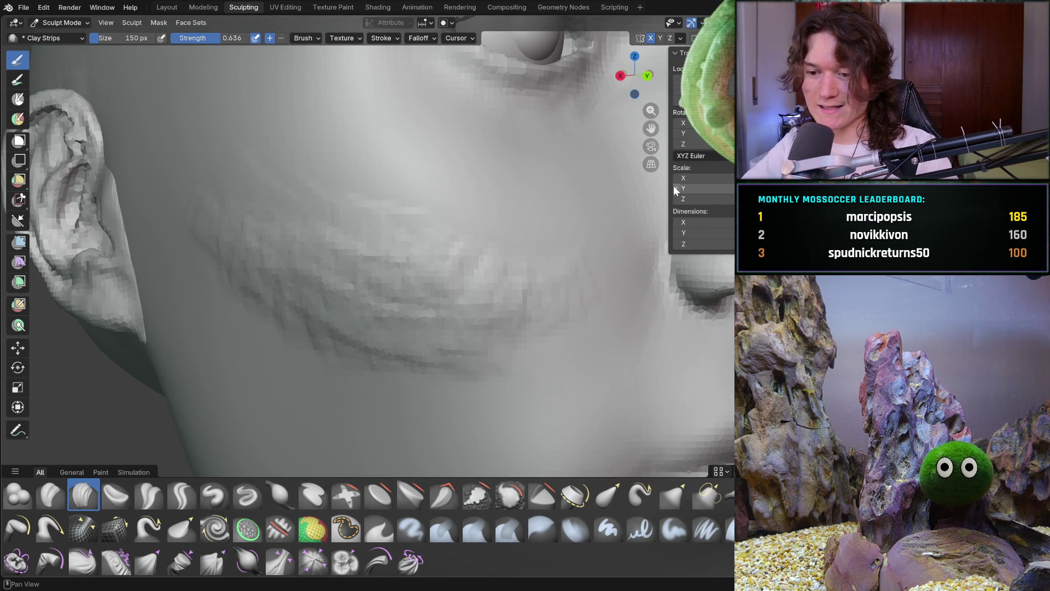
key(alt+Tab)
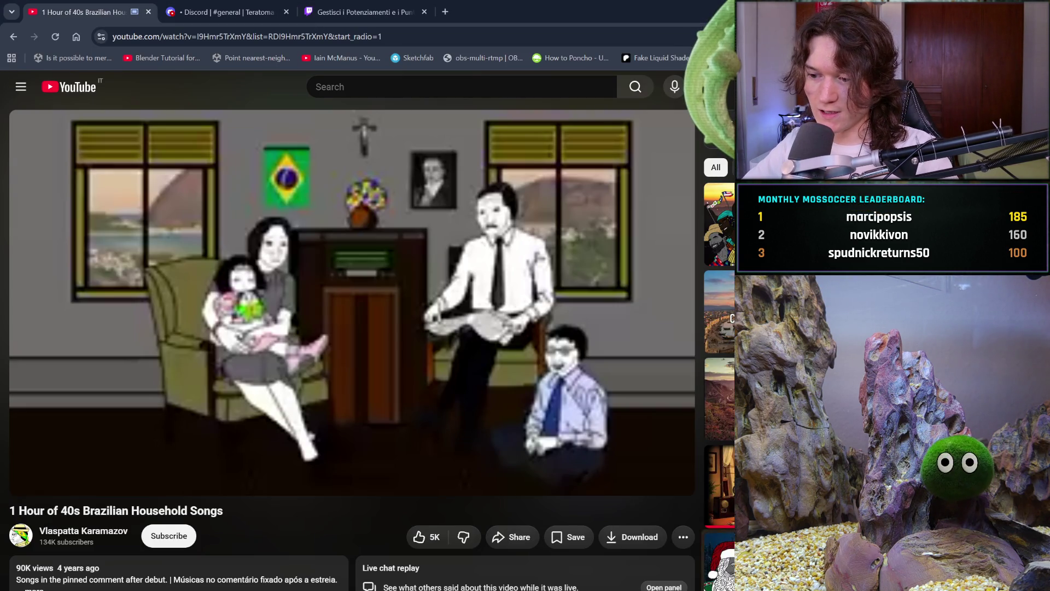
Search Google for 'box modeling' in a new tab and scroll through its image results
click(445, 11)
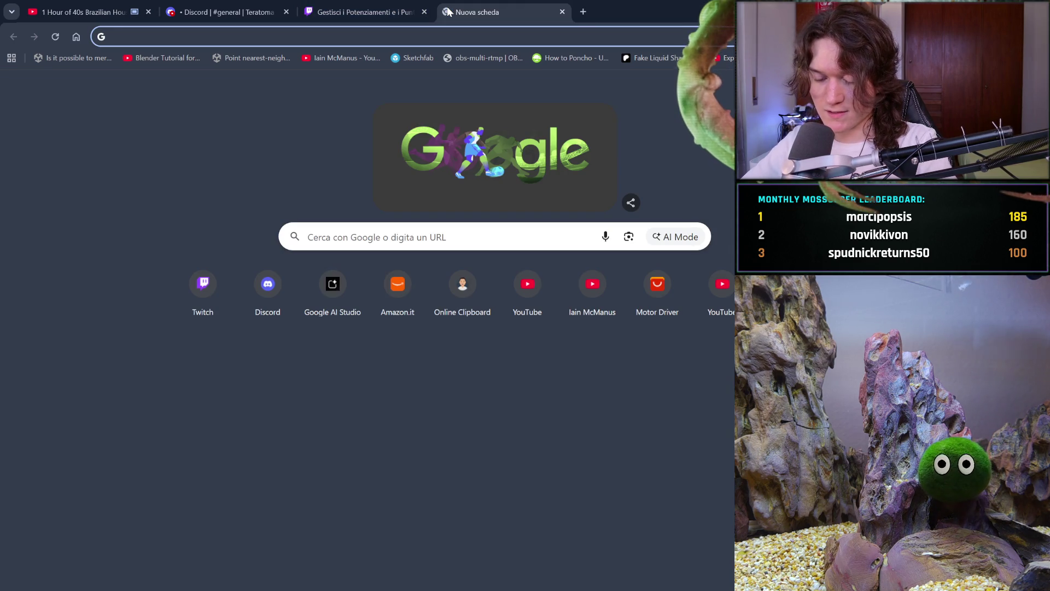
text(box )
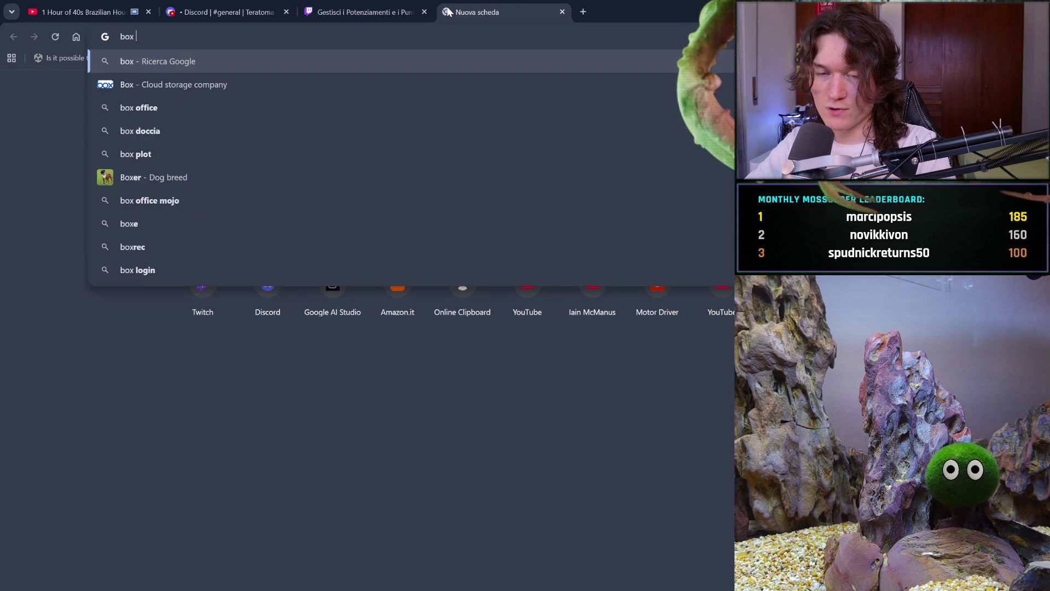
text(modeli)
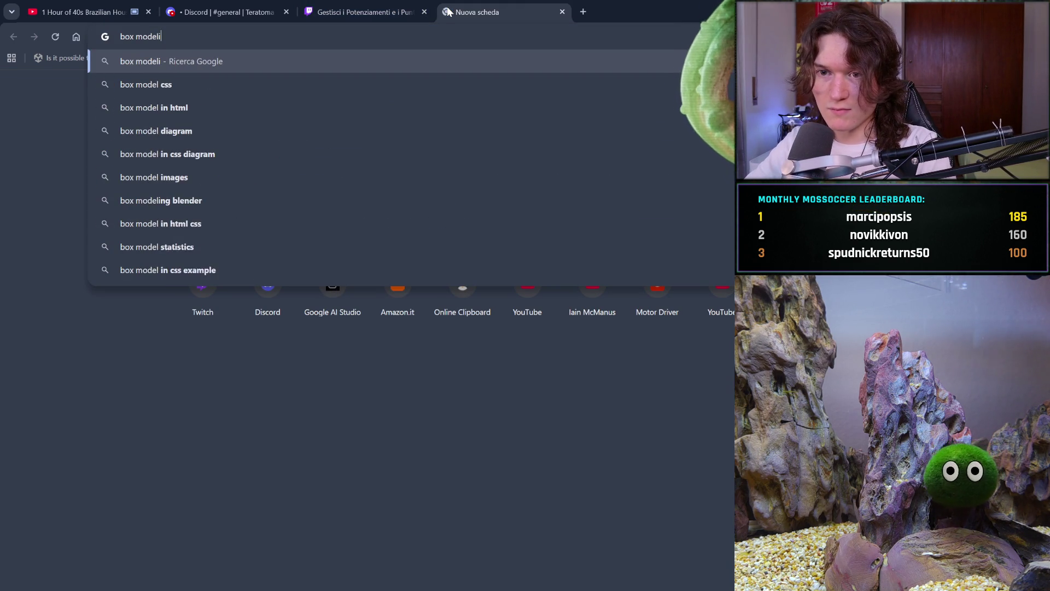
text(ng)
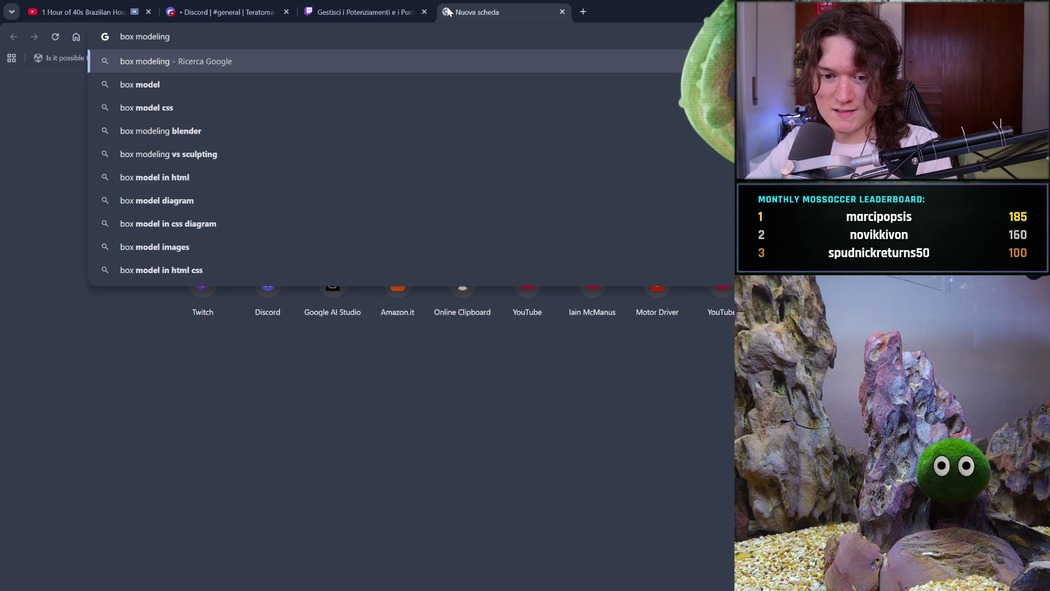
key(Return)
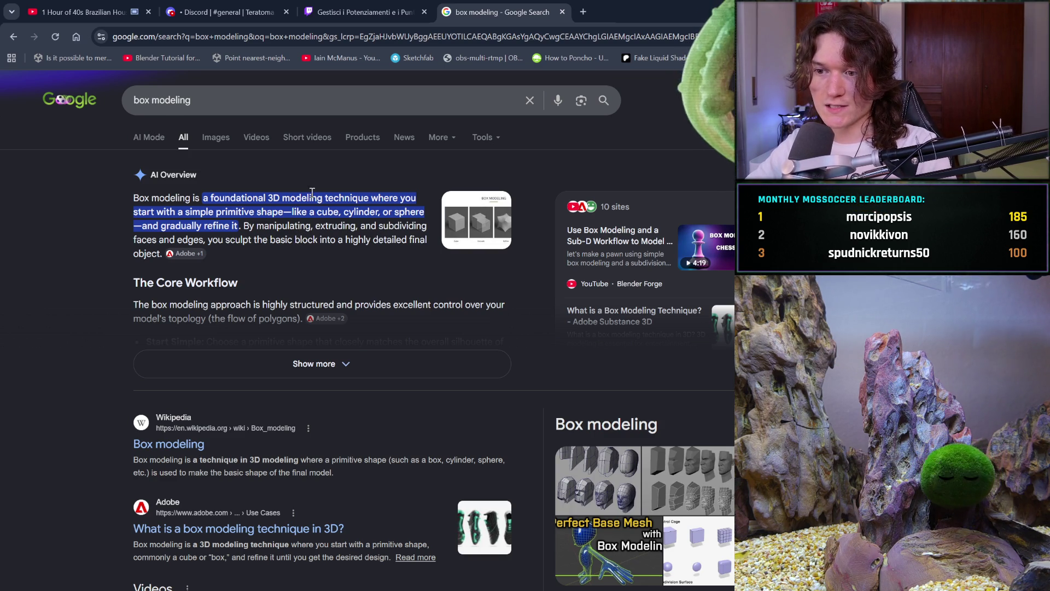
click(217, 139)
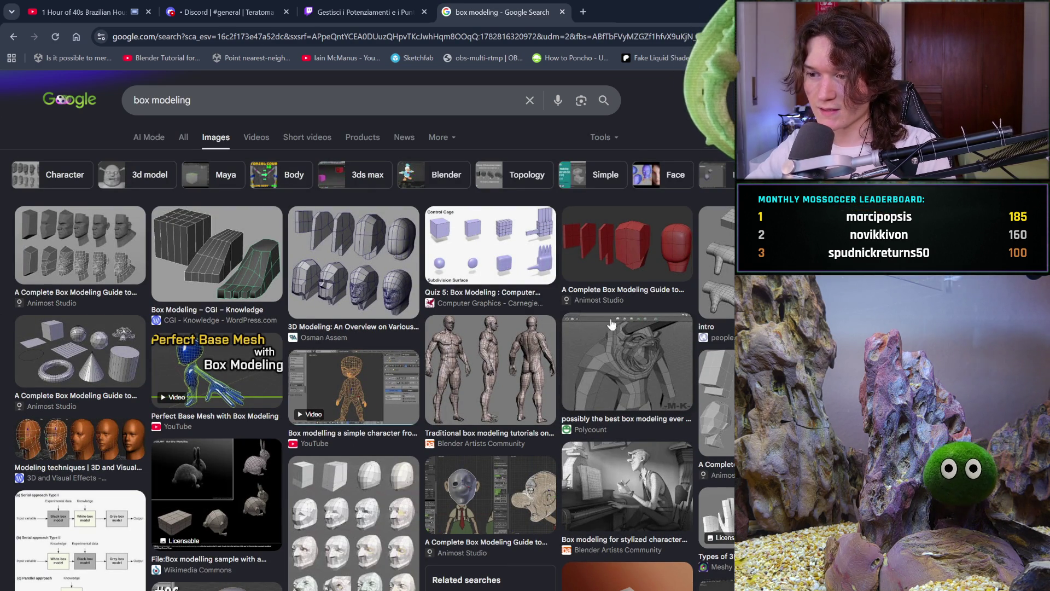
scroll(618, 323, down, 5)
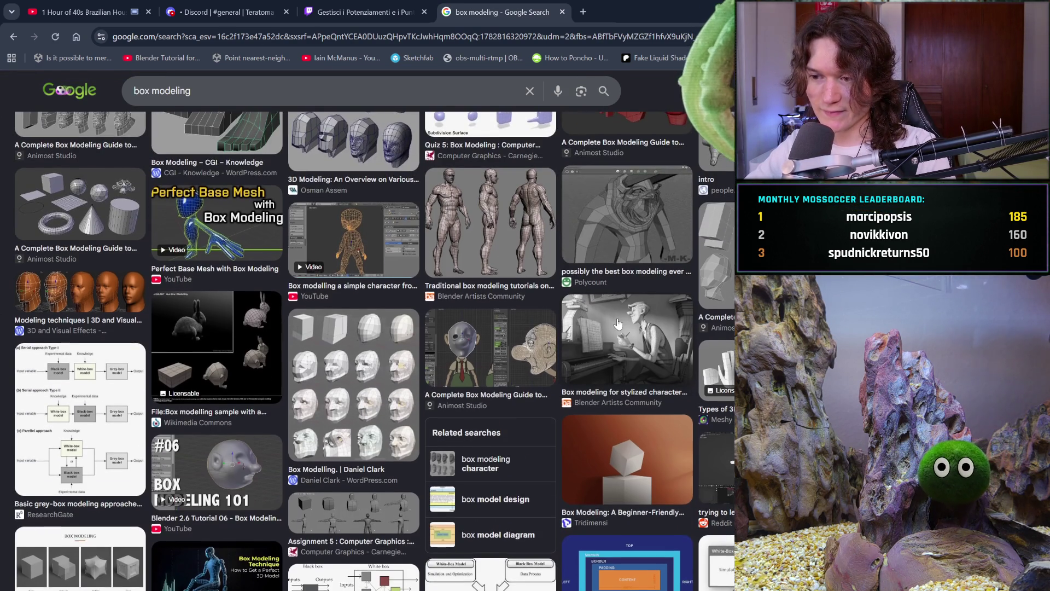
scroll(618, 324, down, 1)
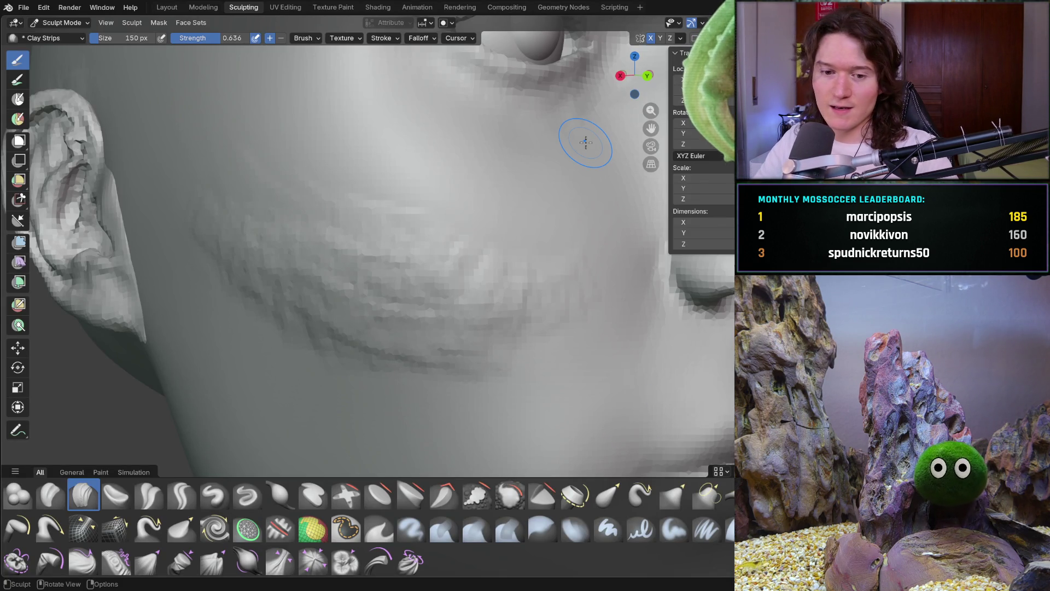
Lay several clay strips across the cheek, including along its side near the nose
mouse_move(384, 266)
middle_down()
mouse_move(428, 332)
mouse_move(428, 311)
middle_up()
drag(351, 243, 394, 292)
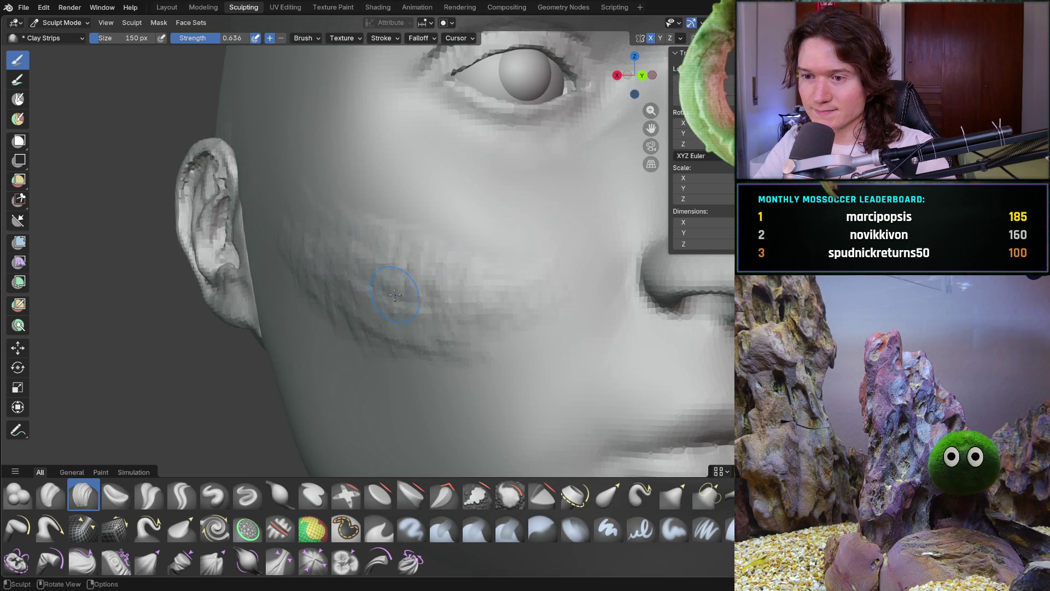
drag(414, 243, 371, 241)
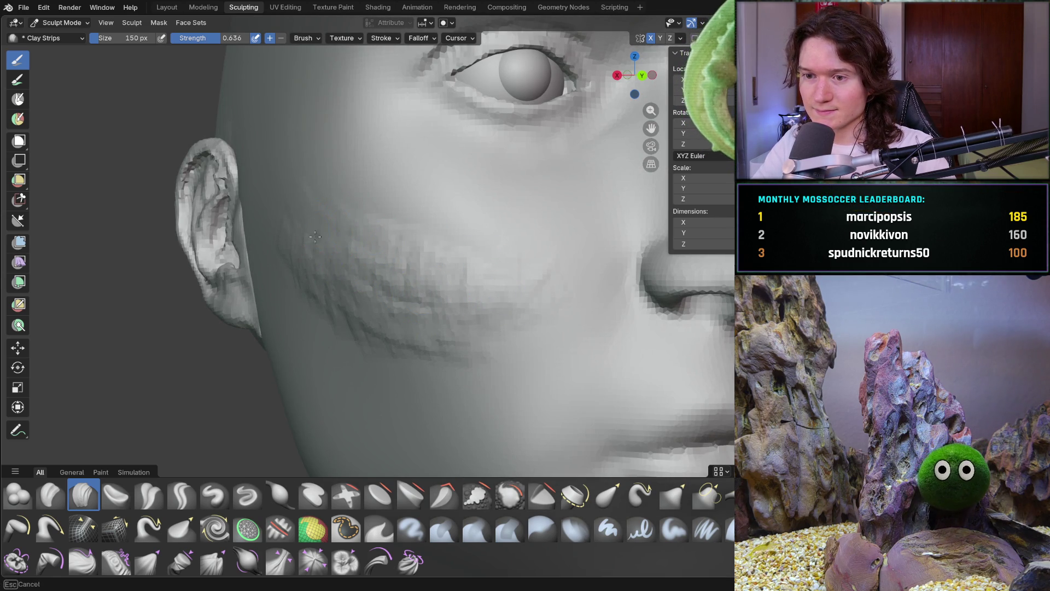
drag(313, 272, 448, 345)
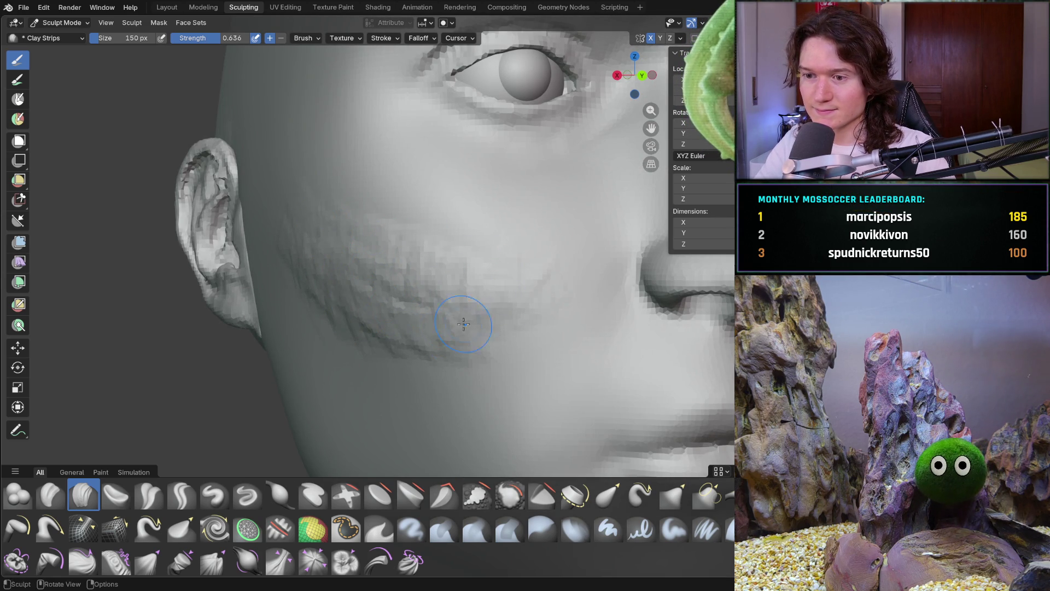
mouse_move(503, 316)
mouse_down()
mouse_move(509, 287)
mouse_move(487, 311)
mouse_move(328, 222)
mouse_move(308, 224)
mouse_up()
mouse_move(410, 258)
mouse_down()
mouse_move(525, 301)
mouse_move(469, 326)
mouse_move(454, 312)
mouse_up()
middle_drag(410, 269, 346, 286)
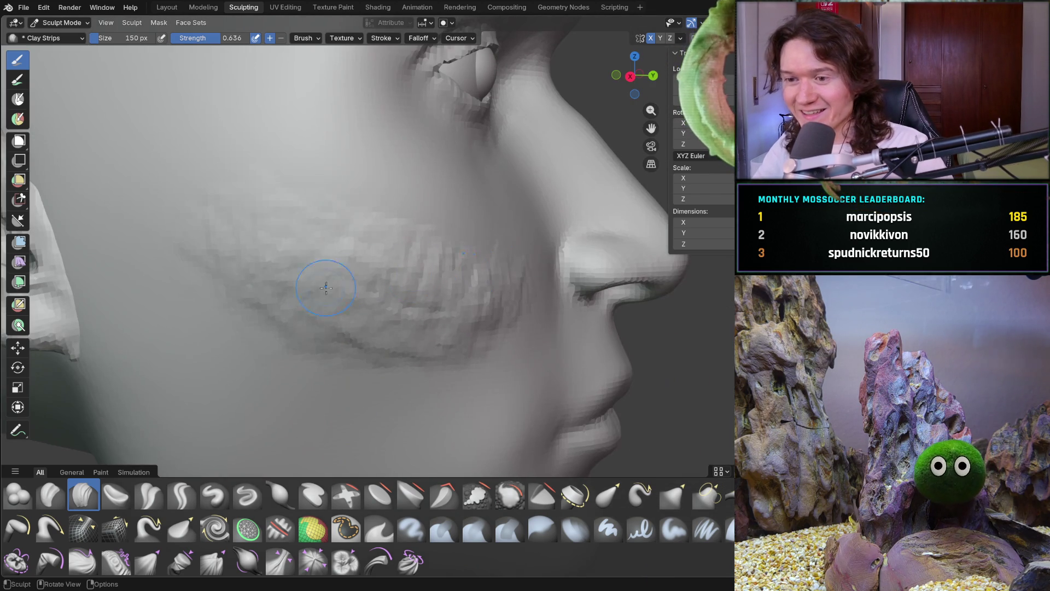
mouse_move(354, 299)
mouse_down()
mouse_move(444, 329)
mouse_move(434, 302)
mouse_up()
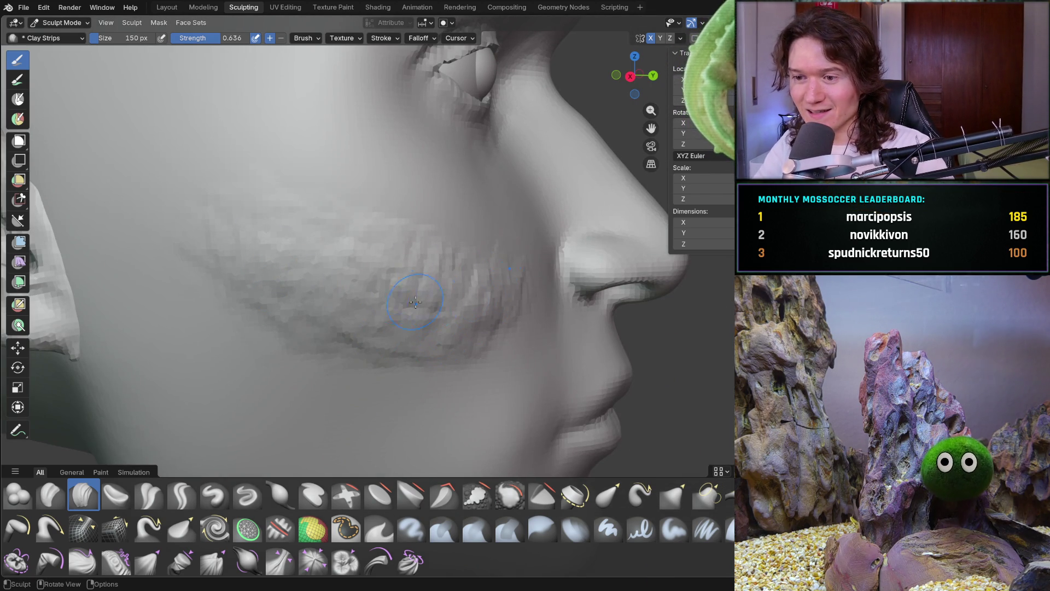
middle_drag(460, 303, 317, 284)
Enlarge the brush to 246 px and sweep broad strips up the cheek toward the ear
key(f)
click(365, 286)
drag(325, 211, 441, 234)
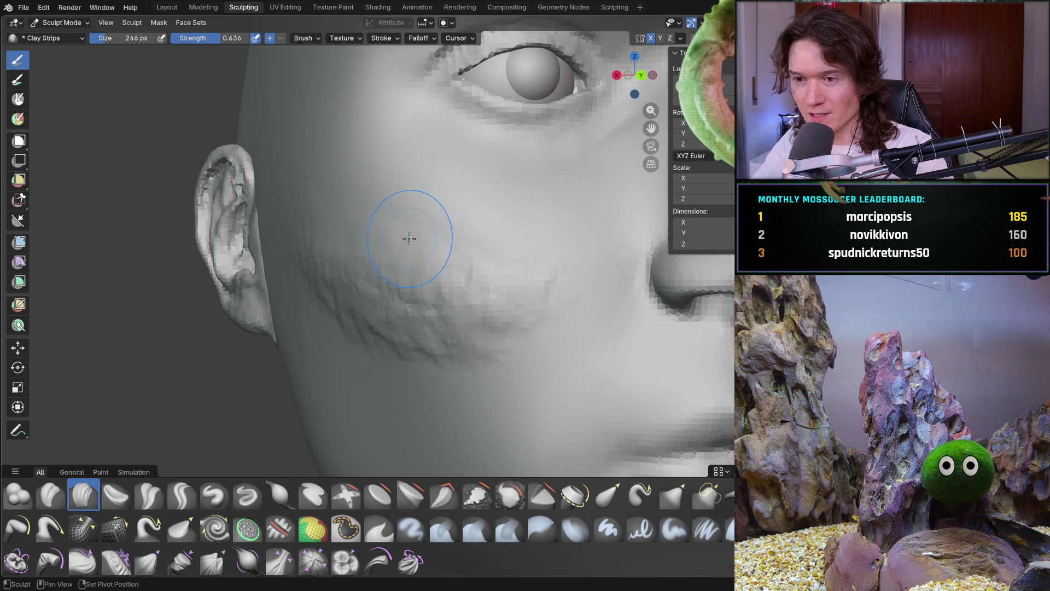
drag(496, 331, 381, 297)
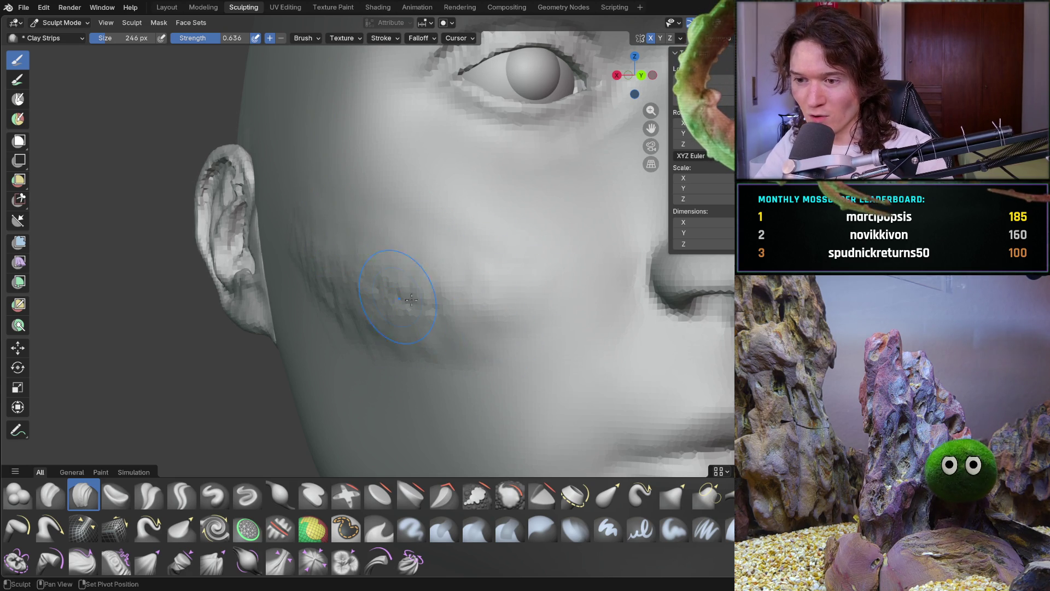
mouse_move(468, 325)
mouse_down()
mouse_move(422, 281)
mouse_move(302, 251)
mouse_up()
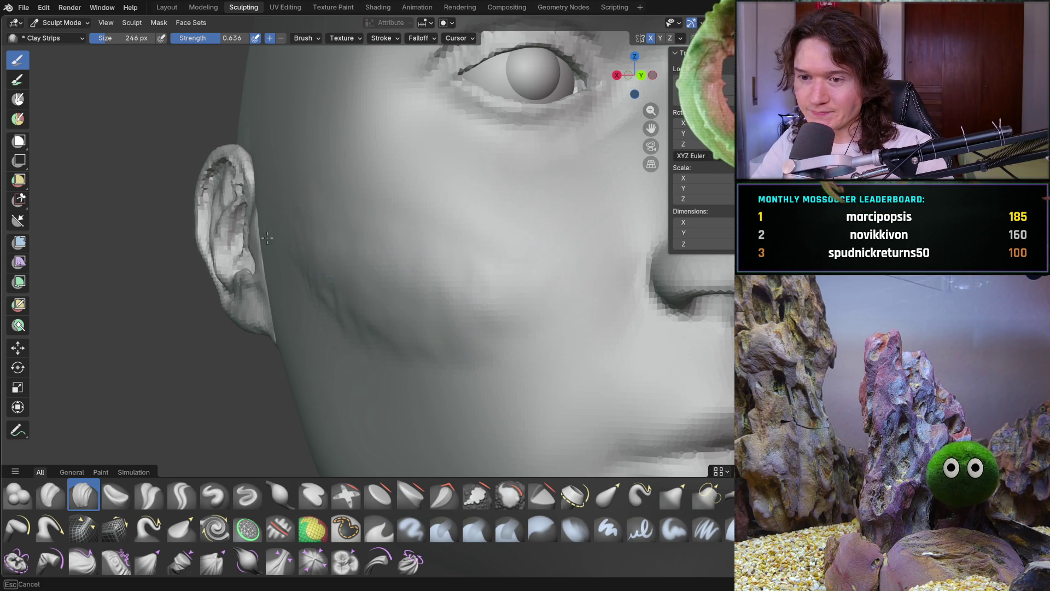
Review the whole face, return to a cheek close-up below the eye, and resize the brush to 166 px
scroll(494, 305, down, 5)
middle_drag(494, 304, 375, 300)
scroll(389, 291, up, 1)
scroll(382, 317, down, 3)
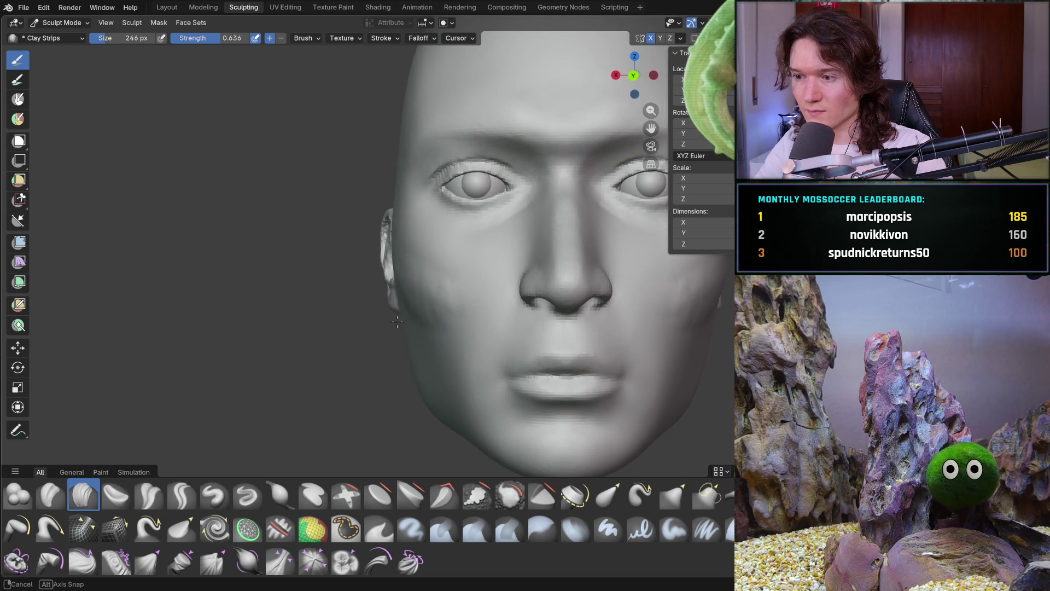
scroll(344, 348, up, 5)
mouse_move(345, 347)
middle_down()
mouse_move(434, 281)
mouse_move(352, 262)
middle_up()
scroll(351, 263, up, 1)
middle_drag(133, 405, 281, 293)
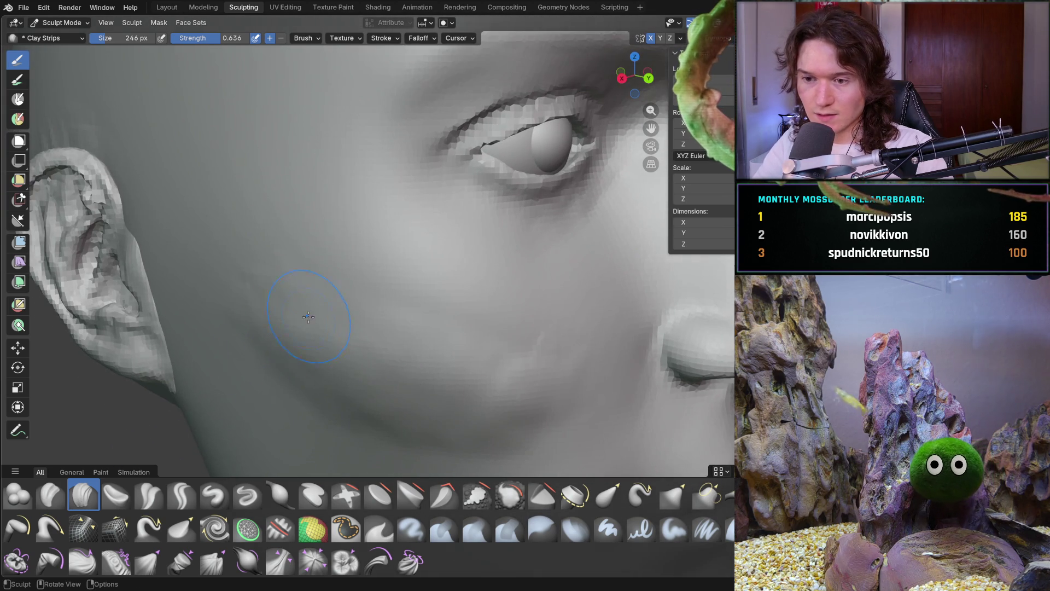
scroll(311, 298, up, 2)
key(f)
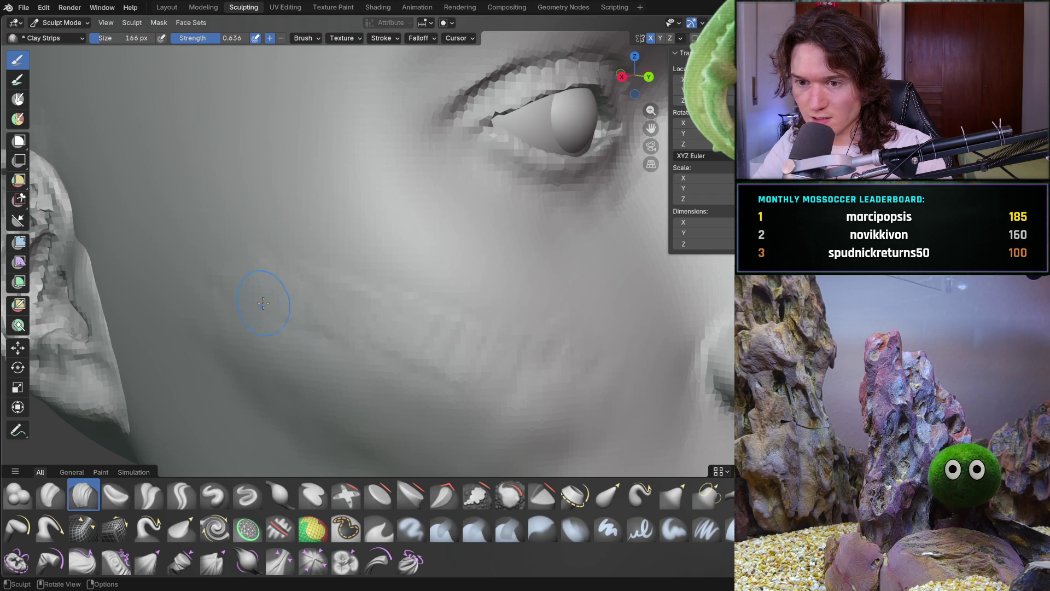
Refine the cheek near the ear with a few short Clay Strips strokes and dabs
mouse_move(536, 381)
middle_down()
mouse_move(430, 326)
mouse_move(428, 289)
mouse_move(414, 285)
middle_up()
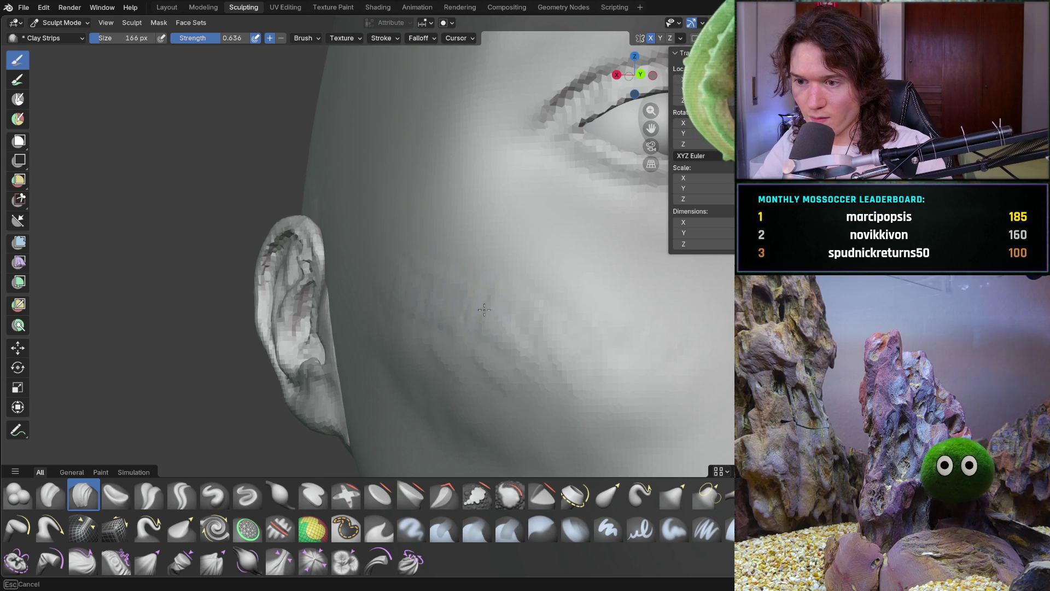
mouse_move(483, 290)
mouse_down()
mouse_move(520, 323)
mouse_move(452, 327)
mouse_up()
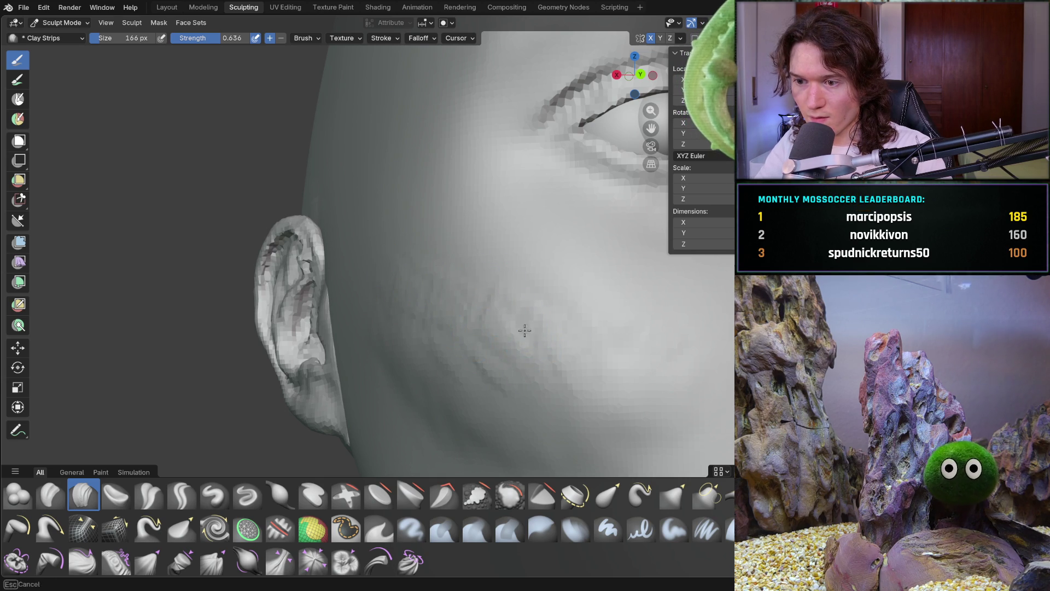
mouse_move(588, 377)
shift+middle_down()
mouse_move(387, 364)
mouse_move(453, 276)
shift+middle_up()
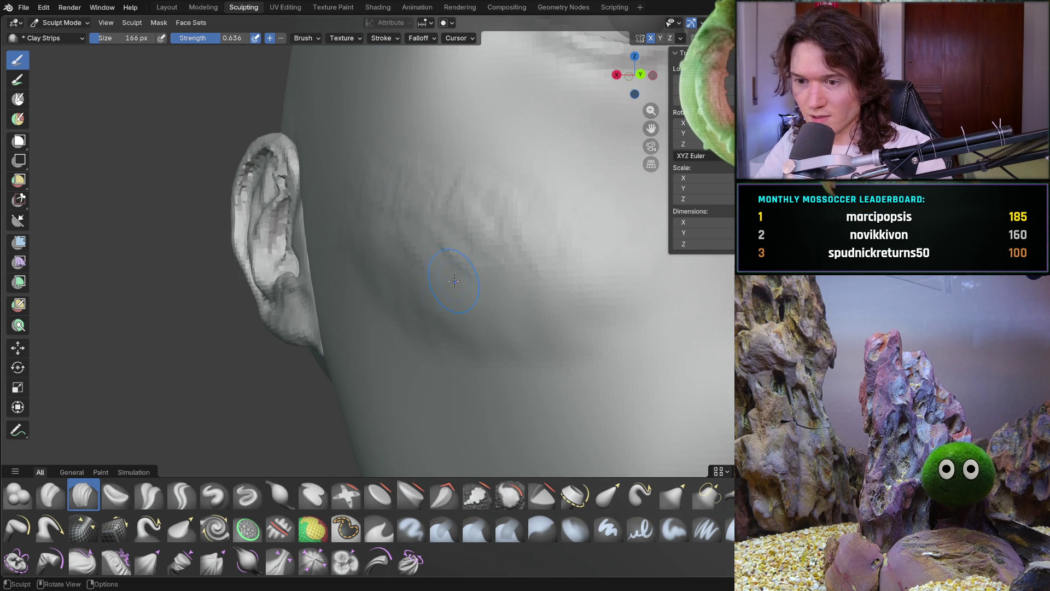
mouse_move(486, 312)
middle_down()
mouse_move(352, 281)
mouse_move(363, 293)
mouse_move(455, 283)
mouse_move(403, 262)
middle_up()
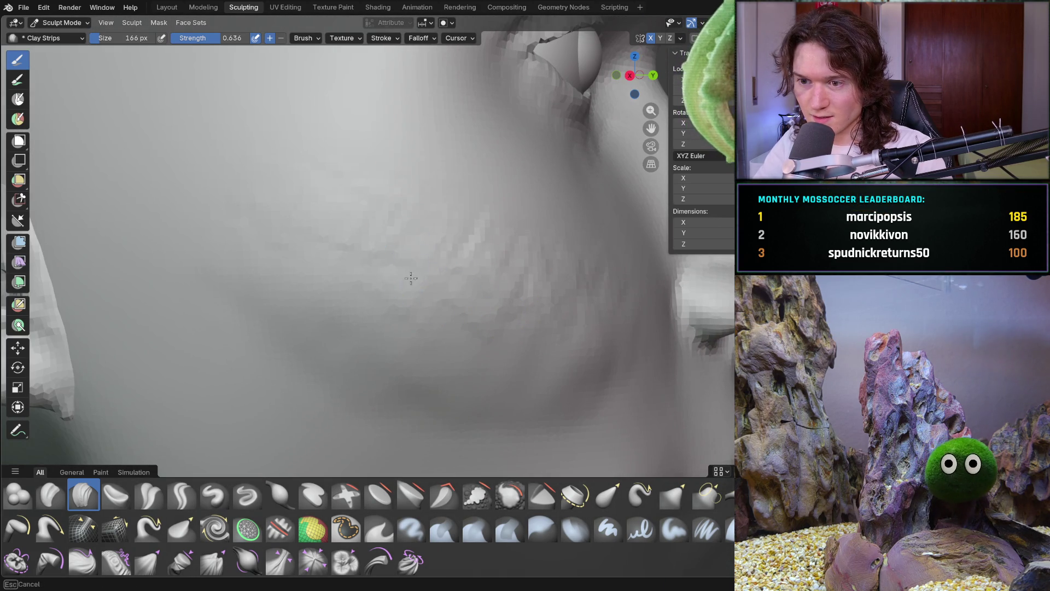
mouse_move(565, 323)
middle_down()
mouse_move(489, 336)
mouse_move(363, 277)
mouse_move(307, 281)
mouse_move(424, 326)
middle_up()
scroll(489, 357, down, 5)
mouse_move(490, 357)
middle_down()
mouse_move(383, 345)
mouse_move(367, 254)
middle_up()
scroll(350, 343, up, 5)
click(444, 242)
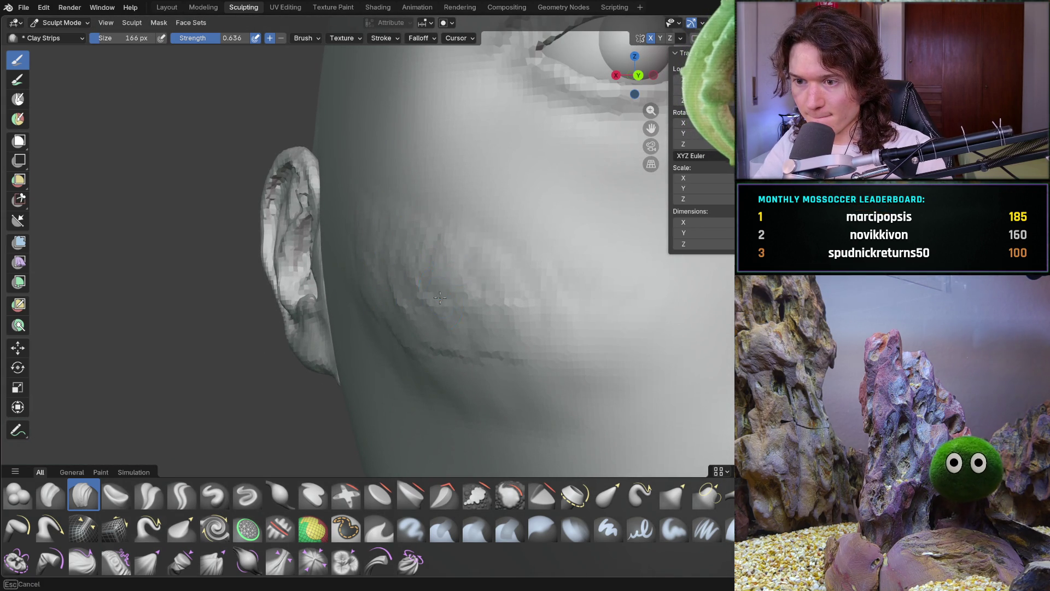
mouse_move(421, 218)
mouse_down()
mouse_move(401, 212)
mouse_move(486, 271)
mouse_up()
mouse_move(534, 305)
middle_down()
mouse_move(481, 305)
mouse_move(590, 330)
mouse_move(477, 250)
middle_up()
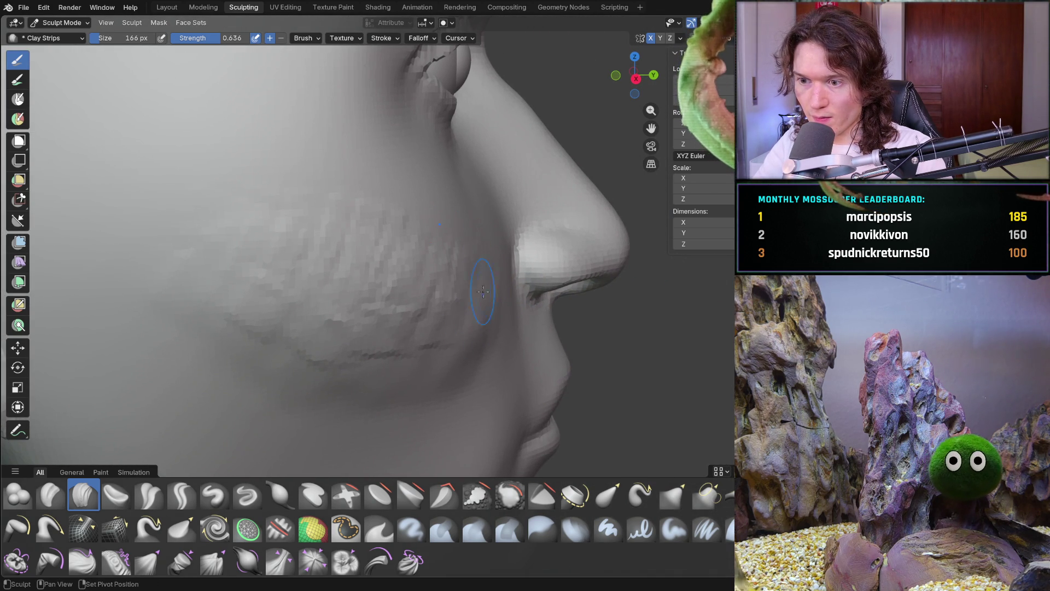
Lay repeated Clay Strips strokes over the noisy cheek beside the nose, then orbit to a front view
mouse_move(432, 367)
mouse_down()
mouse_move(262, 362)
mouse_move(347, 356)
mouse_up()
mouse_move(466, 342)
mouse_down()
mouse_move(377, 312)
mouse_move(328, 262)
mouse_move(363, 215)
mouse_move(407, 219)
mouse_move(232, 239)
mouse_move(262, 222)
mouse_up()
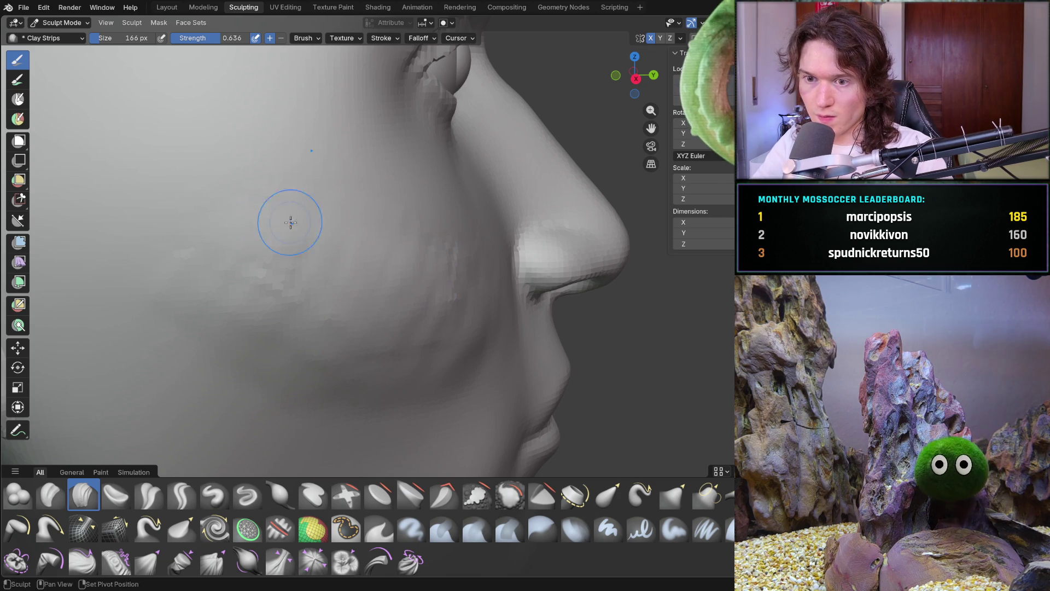
mouse_move(347, 277)
mouse_down()
mouse_move(305, 293)
mouse_move(328, 251)
mouse_move(319, 221)
mouse_up()
mouse_move(319, 222)
mouse_down()
mouse_move(383, 230)
mouse_move(472, 271)
mouse_move(415, 260)
mouse_move(262, 306)
mouse_up()
drag(235, 317, 220, 323)
drag(374, 343, 395, 361)
drag(373, 398, 269, 351)
drag(124, 261, 142, 263)
mouse_move(164, 267)
mouse_down()
mouse_move(219, 271)
mouse_move(346, 247)
mouse_up()
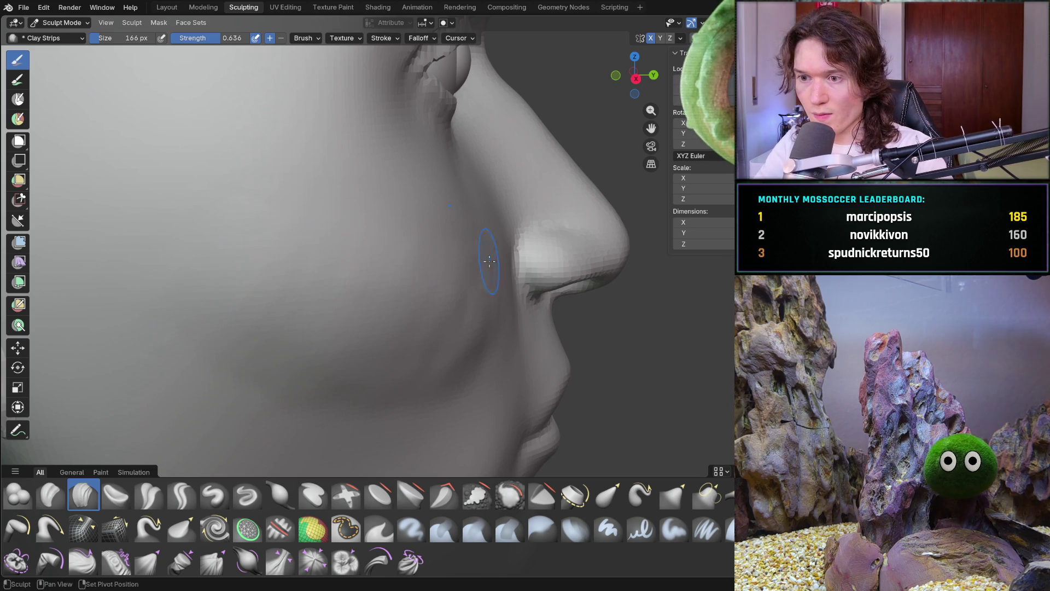
middle_drag(477, 265, 445, 281)
mouse_move(514, 306)
mouse_down()
mouse_move(471, 362)
mouse_move(471, 284)
mouse_move(445, 315)
mouse_up()
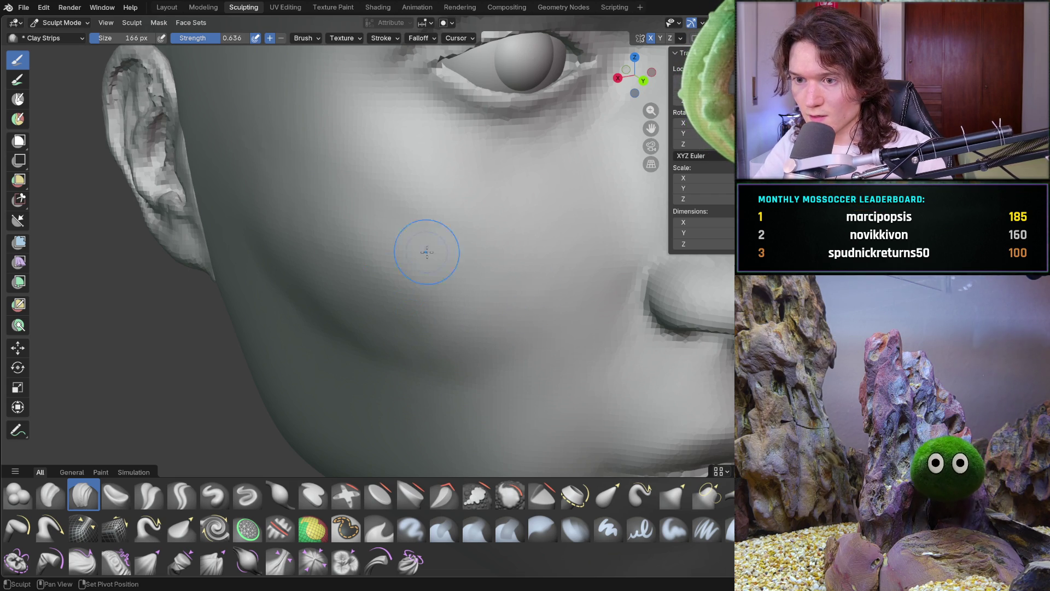
Sweep Clay Strips strokes across the cheek and the lower cheek near the ear
scroll(424, 189, down, 6)
mouse_move(350, 296)
middle_down()
mouse_move(341, 305)
mouse_move(293, 277)
mouse_move(365, 307)
middle_up()
scroll(331, 247, up, 5)
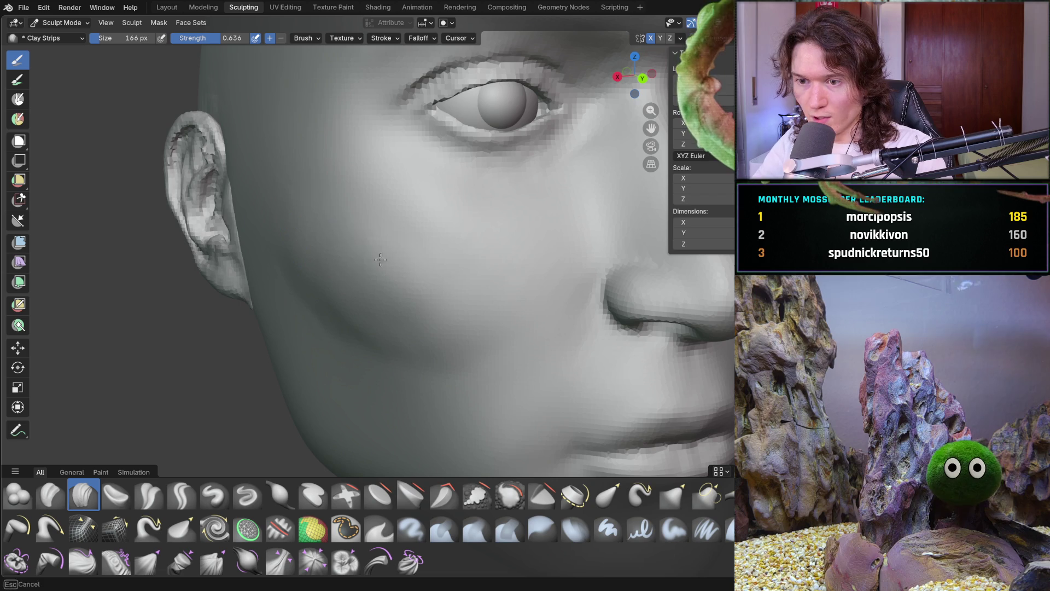
drag(292, 274, 443, 348)
mouse_move(353, 340)
middle_down()
mouse_move(289, 273)
mouse_move(252, 204)
middle_up()
mouse_move(287, 195)
mouse_down()
mouse_move(375, 211)
mouse_move(520, 275)
mouse_up()
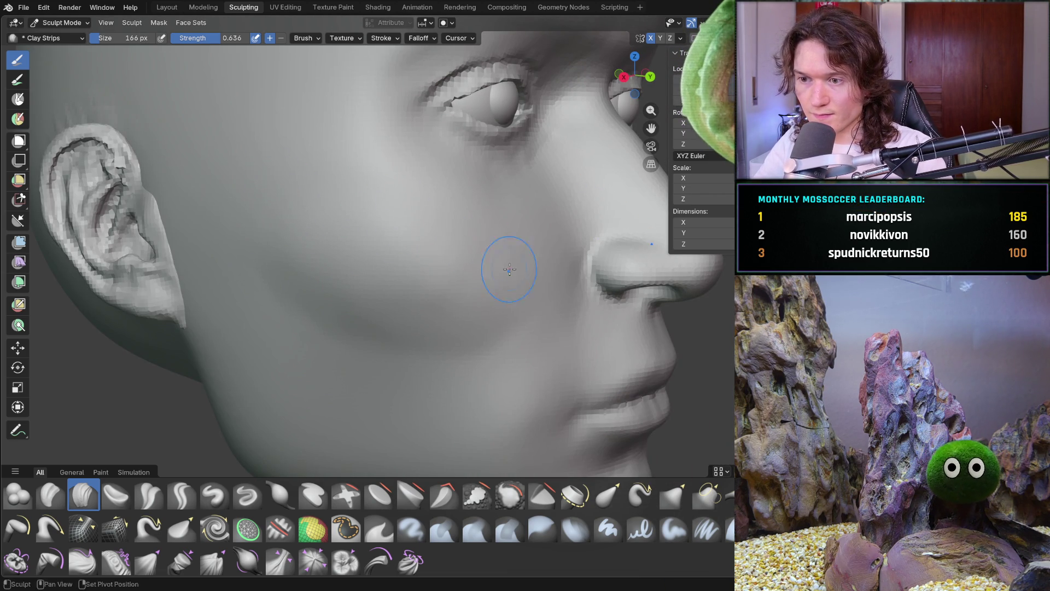
drag(259, 247, 418, 310)
drag(435, 316, 503, 345)
From a near-frontal view, smooth the cheek next to the ear
mouse_move(472, 332)
middle_down()
mouse_move(350, 337)
mouse_move(403, 296)
mouse_move(375, 164)
middle_up()
mouse_move(376, 164)
mouse_down()
mouse_move(469, 187)
mouse_move(457, 227)
mouse_move(342, 199)
mouse_move(321, 180)
mouse_up()
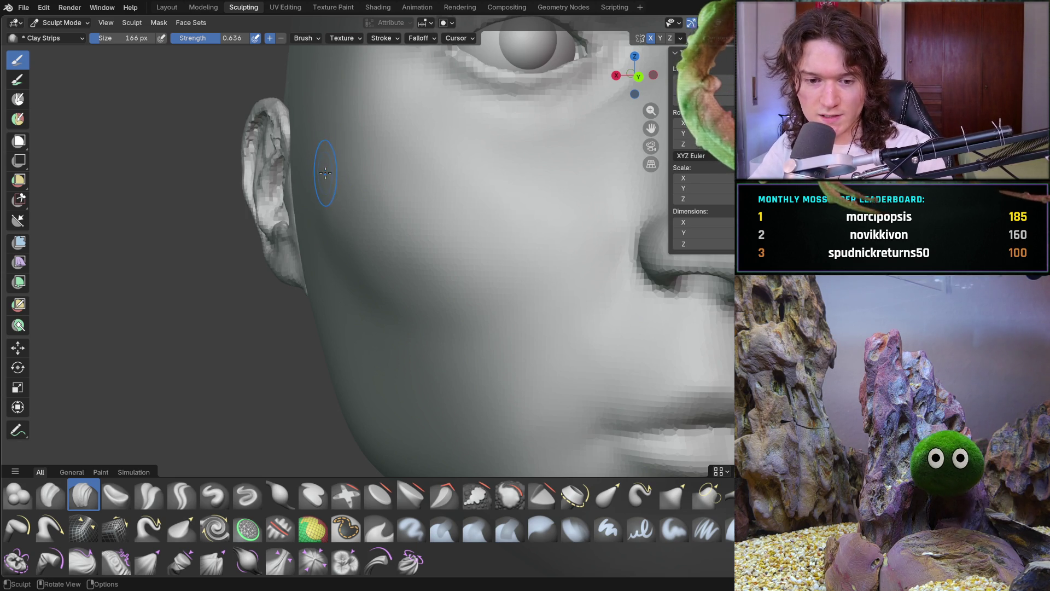
mouse_move(335, 212)
middle_down()
mouse_move(363, 246)
mouse_move(328, 234)
mouse_move(404, 249)
mouse_move(432, 268)
middle_up()
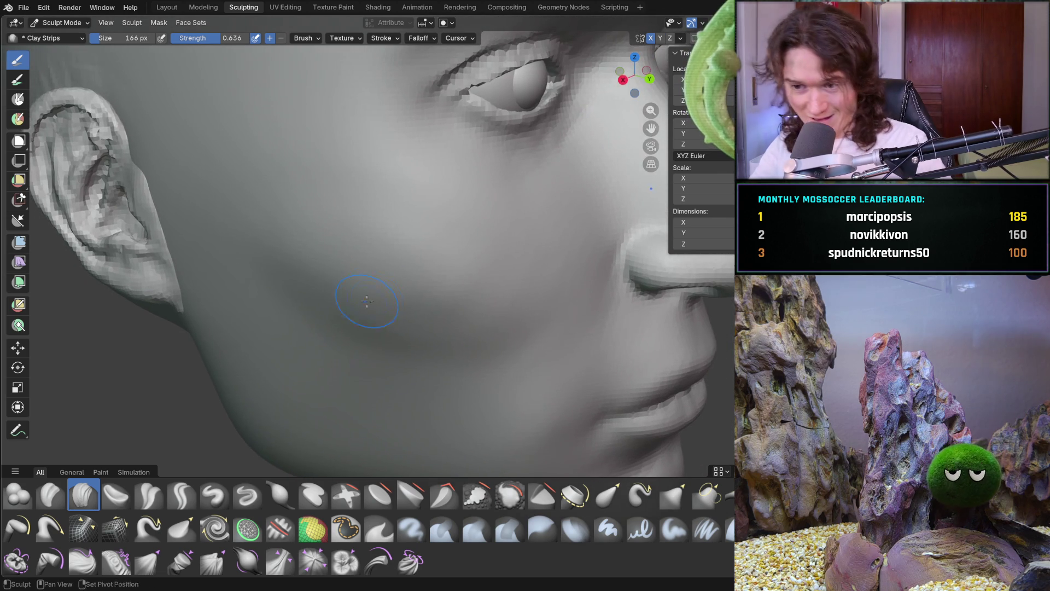
middle_drag(457, 317, 460, 270)
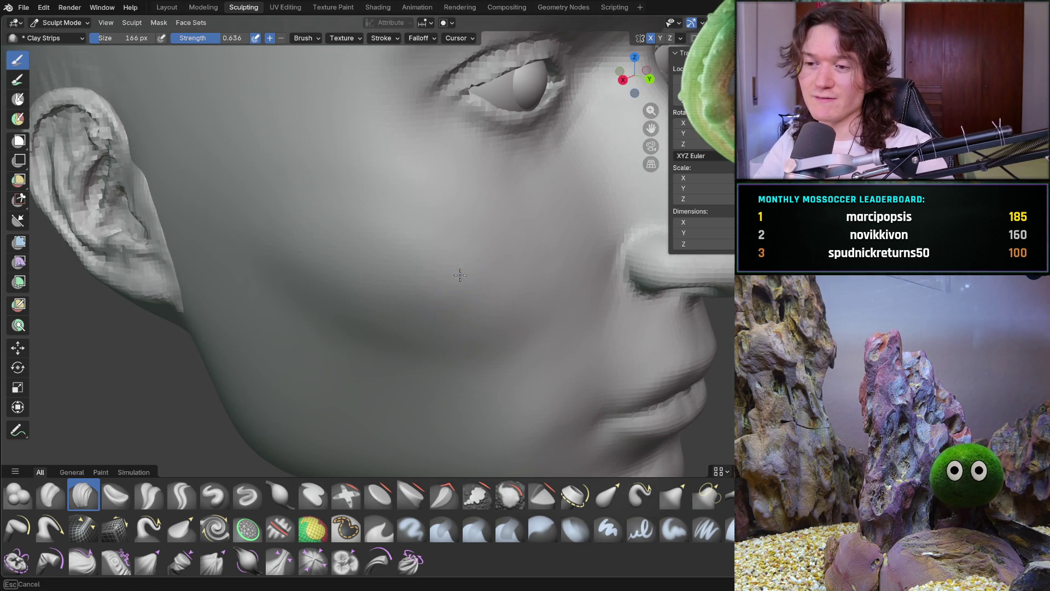
middle_drag(541, 295, 536, 276)
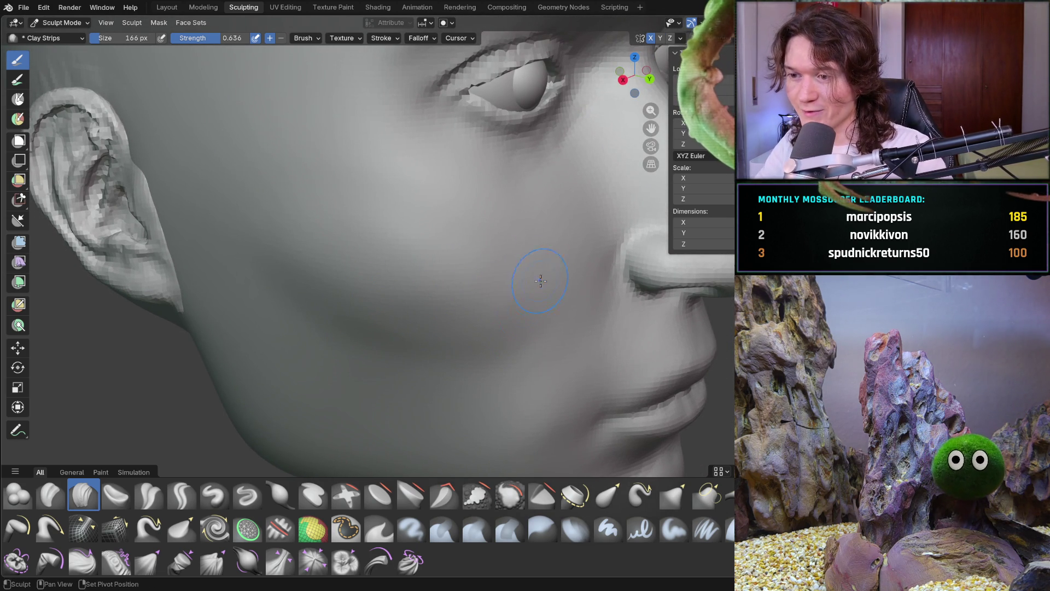
middle_drag(377, 233, 370, 229)
middle_drag(299, 279, 296, 281)
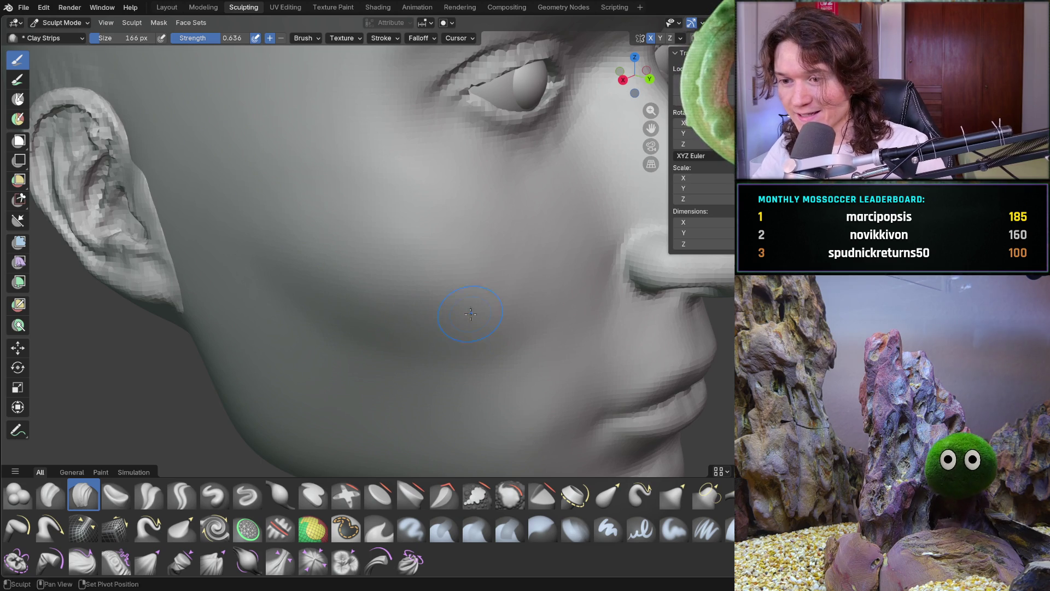
Inspect the head from the front, the side profile and behind the ear
mouse_move(307, 261)
middle_down()
mouse_move(387, 288)
mouse_move(394, 256)
mouse_move(403, 293)
middle_up()
scroll(403, 293, up, 1)
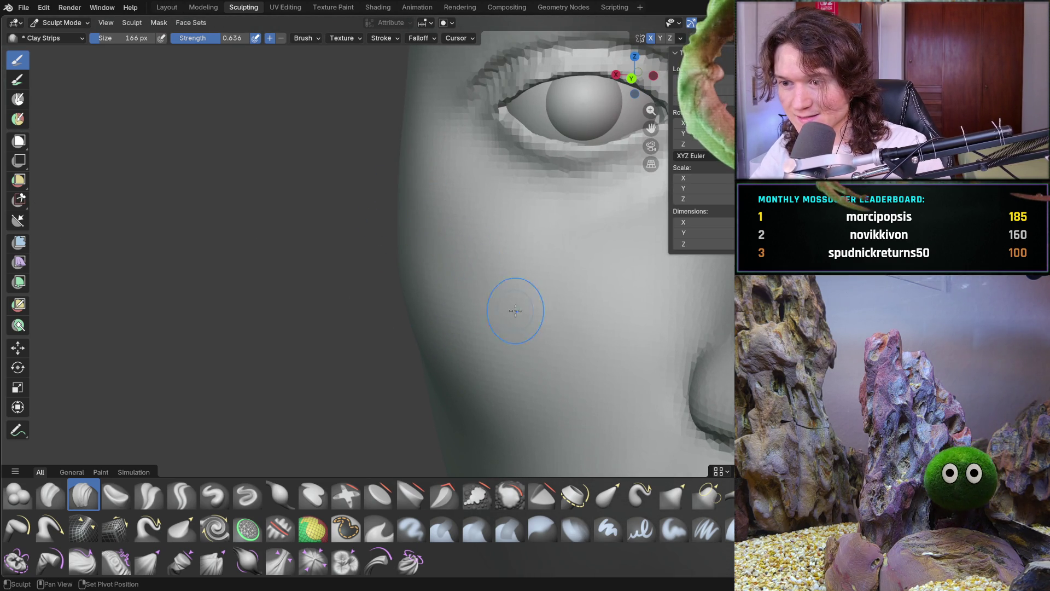
scroll(543, 297, down, 3)
middle_drag(543, 297, 391, 305)
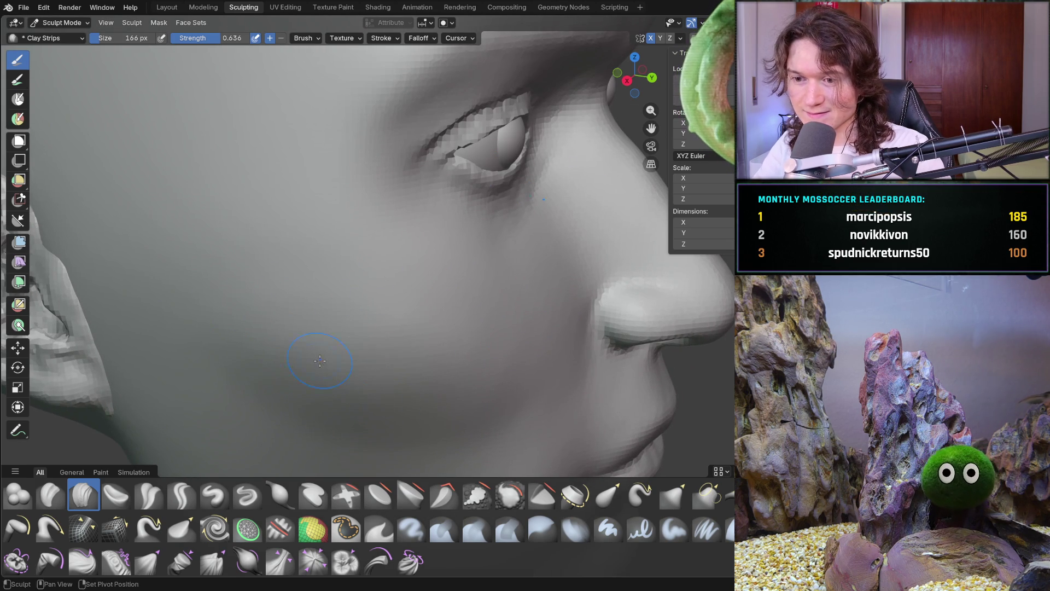
scroll(338, 392, down, 4)
mouse_move(399, 375)
middle_down()
mouse_move(459, 364)
mouse_move(410, 316)
mouse_move(428, 311)
middle_up()
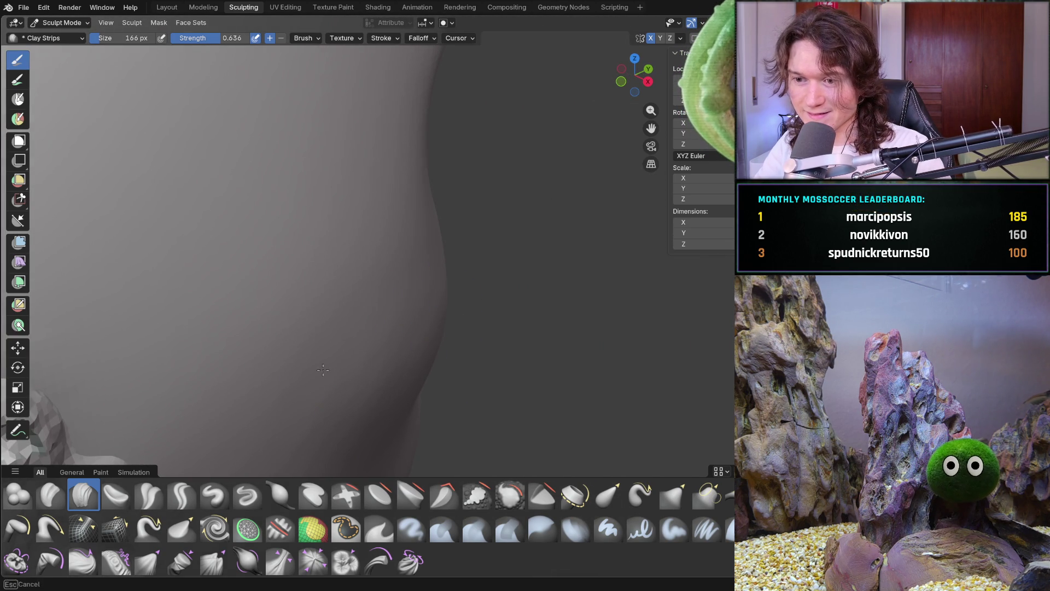
Orbit to a side profile and build up the jaw edge with Clay Strips
middle_drag(401, 395, 308, 410)
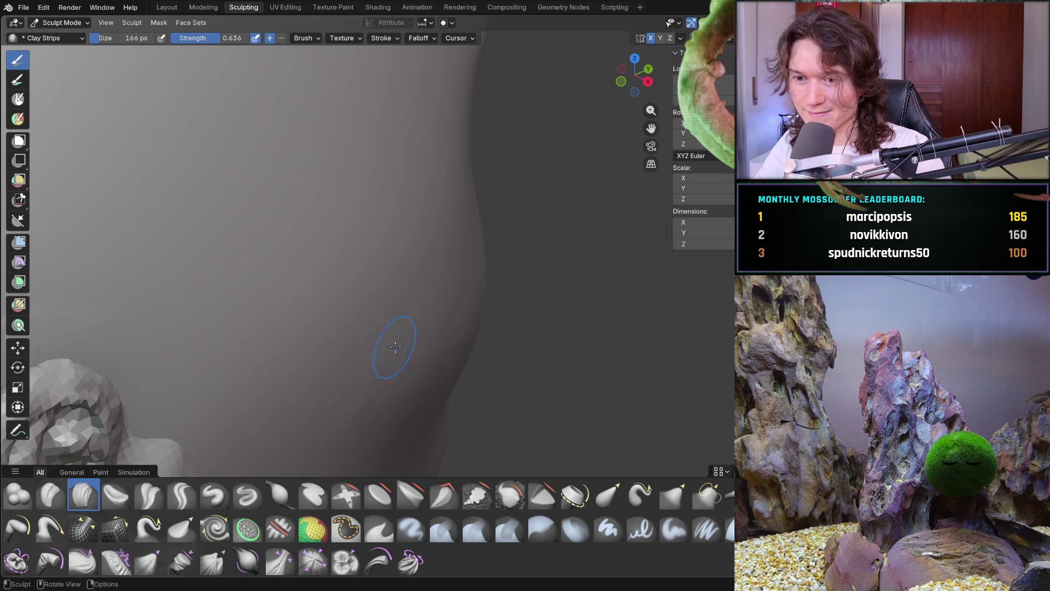
mouse_move(410, 282)
middle_down()
mouse_move(403, 340)
mouse_move(345, 328)
mouse_move(255, 277)
mouse_move(277, 305)
mouse_move(294, 370)
middle_up()
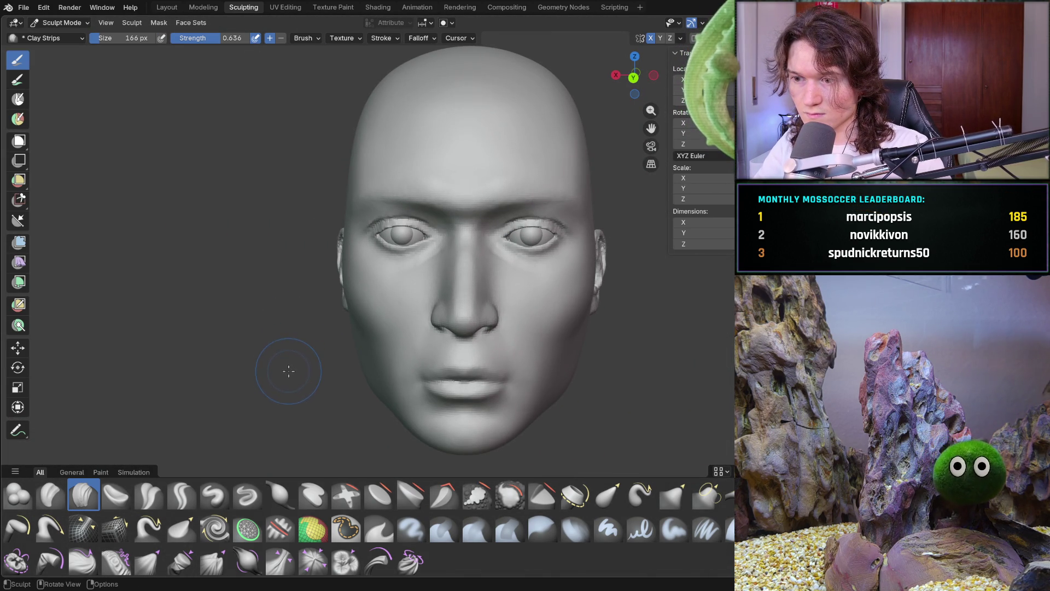
mouse_move(318, 348)
middle_down()
mouse_move(415, 350)
mouse_move(403, 346)
mouse_move(438, 333)
mouse_move(328, 328)
mouse_move(318, 378)
mouse_move(344, 375)
mouse_move(372, 350)
mouse_move(393, 267)
mouse_move(460, 306)
mouse_move(481, 363)
mouse_move(464, 356)
mouse_move(469, 328)
middle_up()
scroll(469, 328, up, 5)
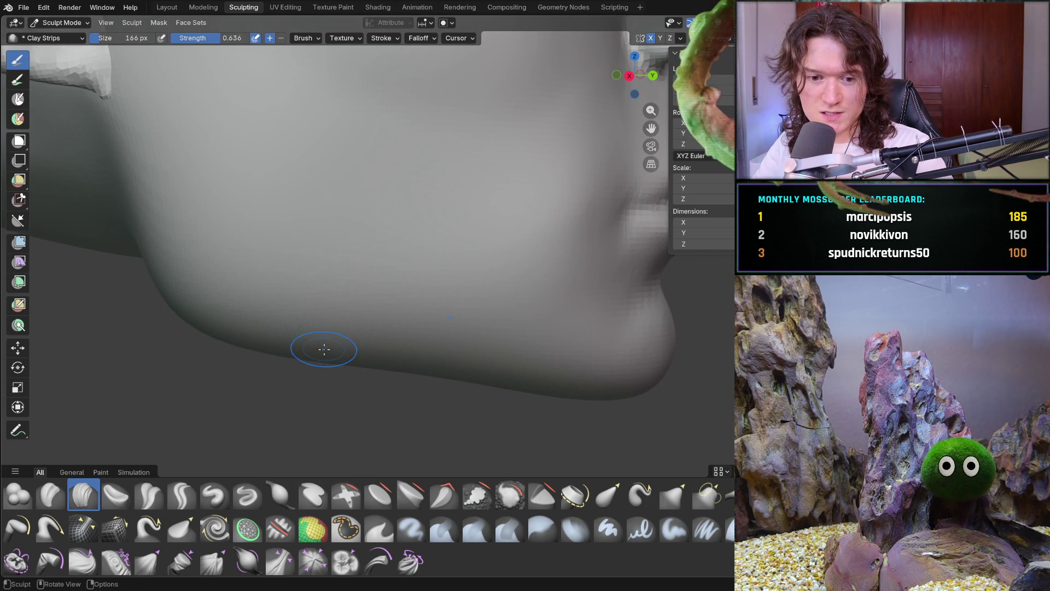
mouse_move(337, 335)
mouse_down()
mouse_move(325, 339)
mouse_move(370, 370)
mouse_move(445, 356)
mouse_move(385, 342)
mouse_move(386, 358)
mouse_move(407, 365)
mouse_up()
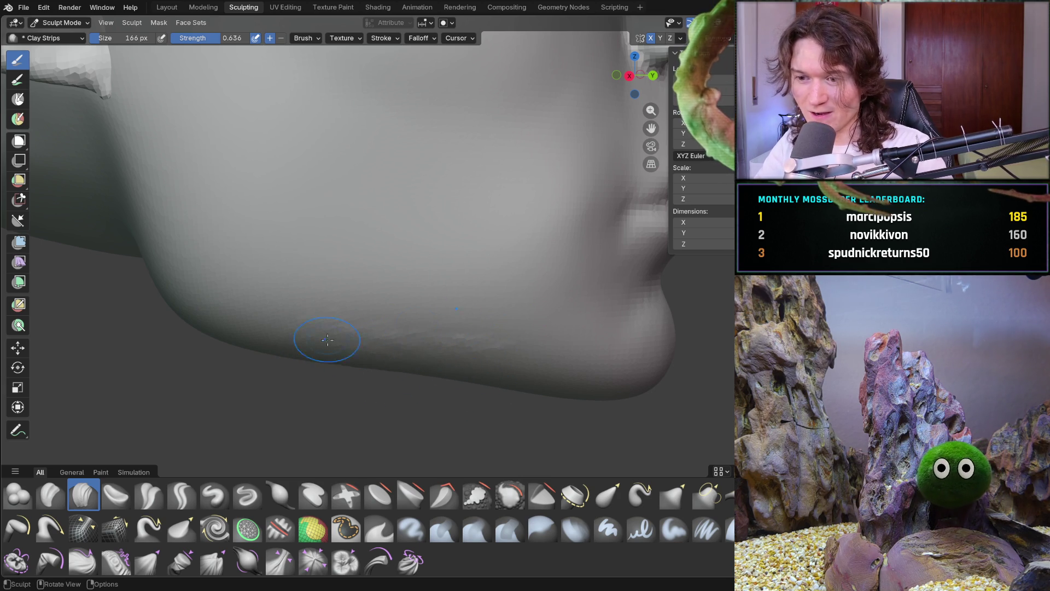
drag(293, 352, 492, 377)
Check the jaw from below and lay more strips to refine the jaw ridge
mouse_move(339, 316)
middle_down()
mouse_move(386, 363)
mouse_move(340, 375)
mouse_move(317, 354)
mouse_move(381, 365)
middle_up()
mouse_move(381, 365)
mouse_down()
mouse_move(386, 351)
mouse_move(462, 342)
mouse_up()
mouse_move(461, 343)
middle_down()
mouse_move(485, 394)
mouse_move(389, 371)
mouse_move(386, 352)
mouse_move(435, 337)
mouse_move(383, 345)
mouse_move(427, 300)
mouse_move(478, 314)
mouse_move(410, 307)
mouse_move(350, 331)
mouse_move(316, 326)
middle_up()
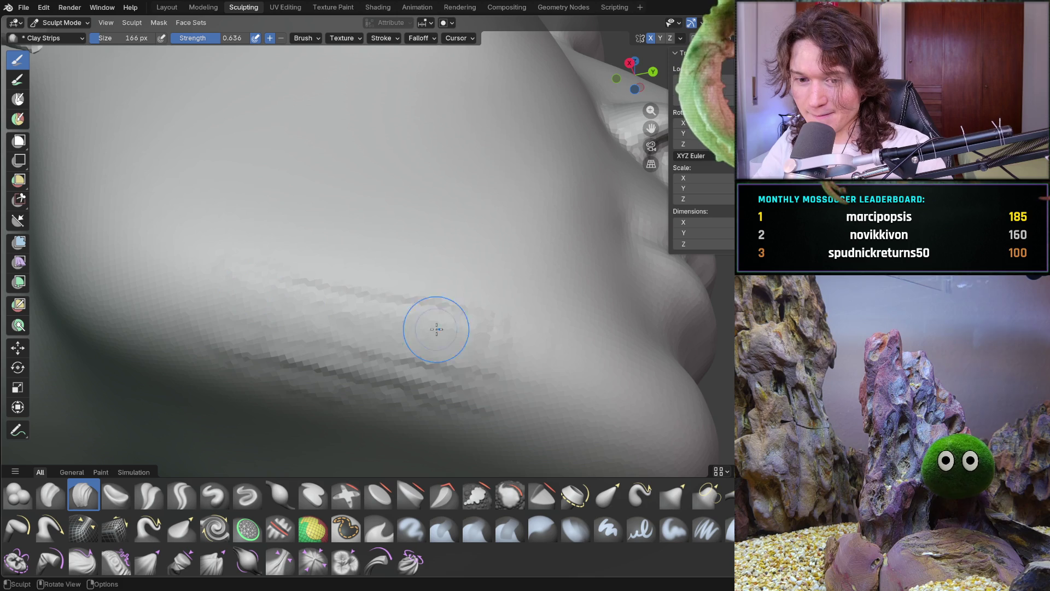
drag(500, 356, 498, 365)
mouse_move(415, 355)
middle_down()
mouse_move(356, 386)
mouse_move(403, 422)
mouse_move(399, 346)
mouse_move(456, 337)
mouse_move(416, 330)
middle_up()
scroll(408, 327, up, 2)
Snap to a framed front view, then stroke leftward along the jaw ridge
key(ctrl+KP_1)
key(KP_Decimal)
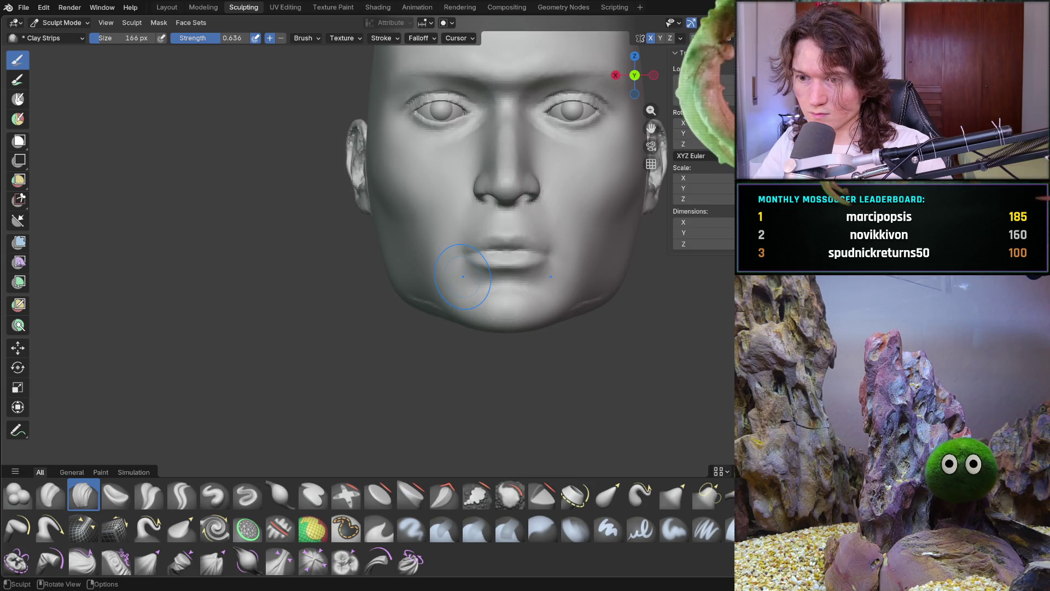
mouse_move(414, 318)
middle_down()
mouse_move(457, 234)
mouse_move(408, 266)
middle_up()
scroll(457, 234, up, 5)
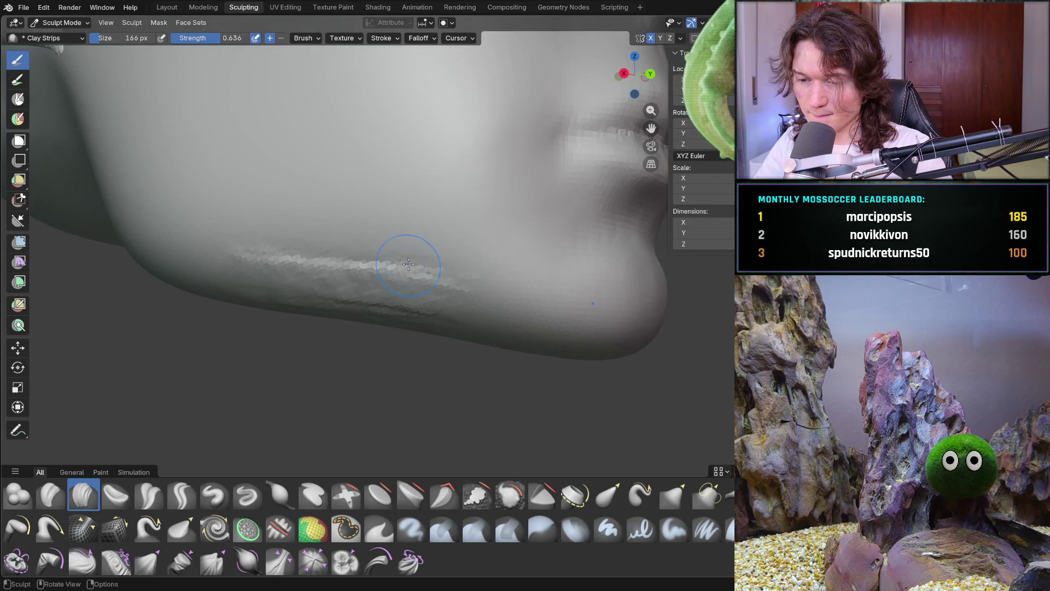
scroll(374, 298, up, 2)
mouse_move(373, 298)
middle_down()
mouse_move(338, 332)
mouse_move(384, 313)
middle_up()
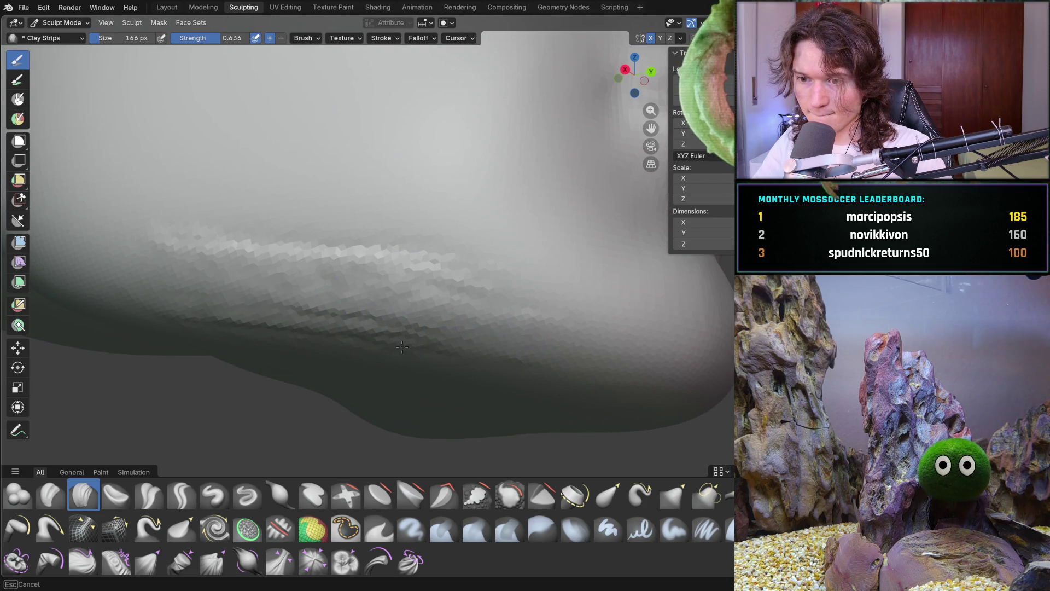
mouse_move(323, 319)
mouse_down()
mouse_move(258, 323)
mouse_move(157, 298)
mouse_up()
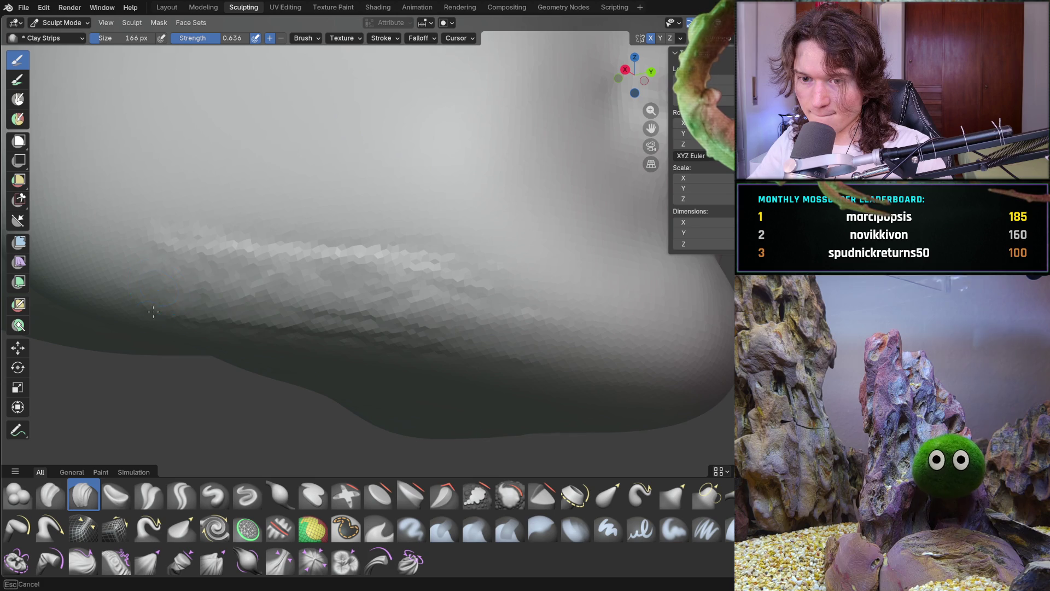
middle_drag(382, 246, 442, 251)
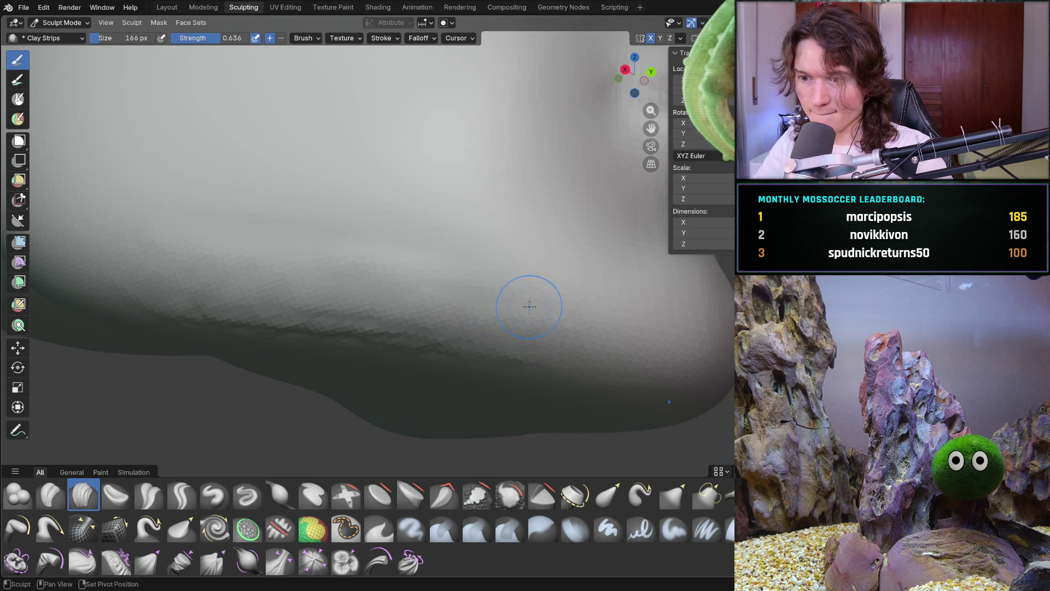
Smooth the stepped surface under the jaw and its lower edge, ending on a frontal view
drag(384, 346, 475, 355)
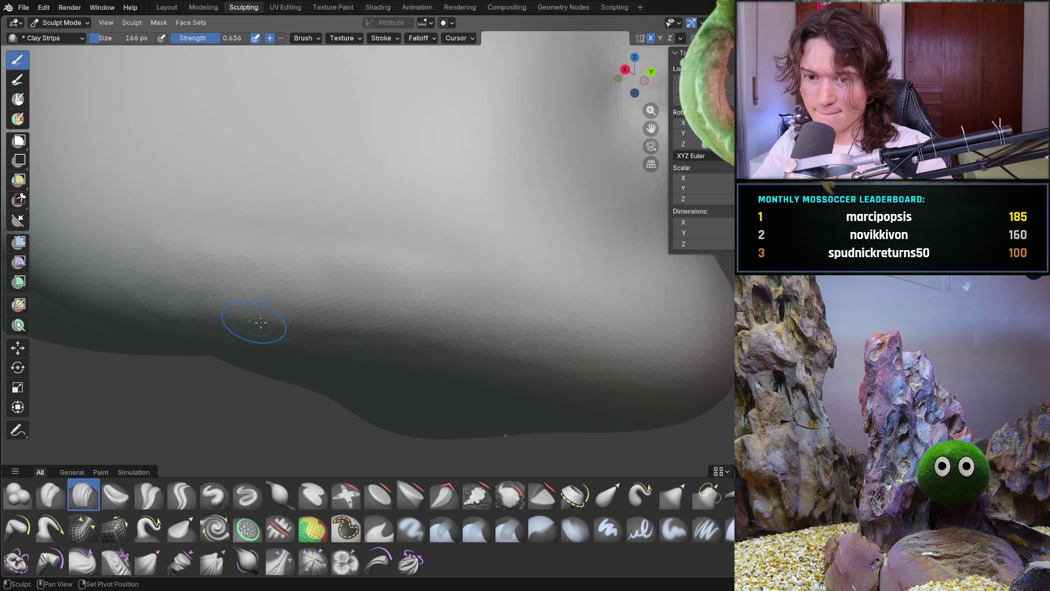
middle_drag(393, 344, 301, 395)
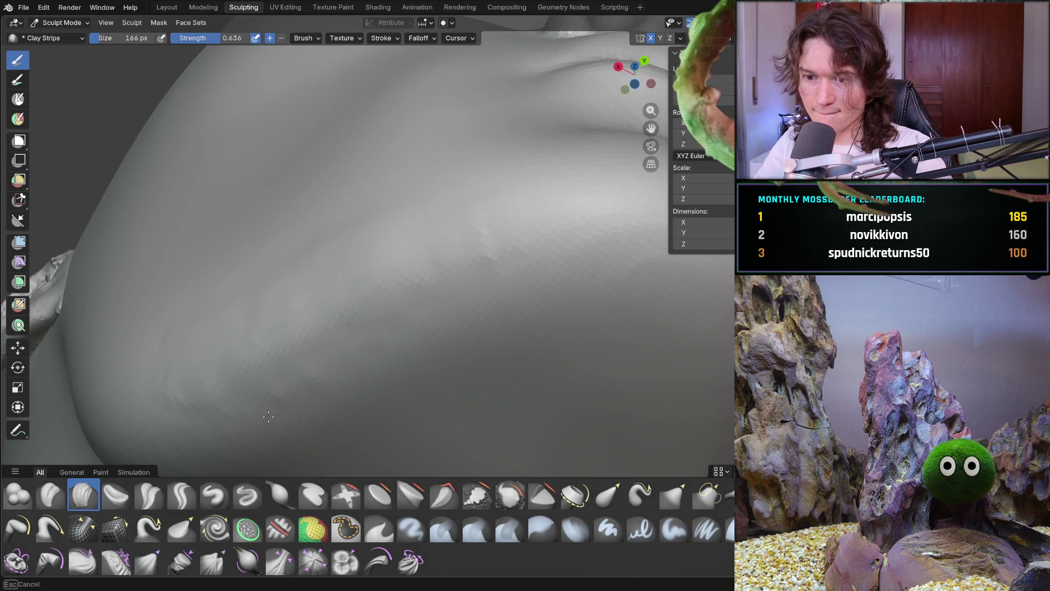
mouse_move(452, 274)
mouse_down()
mouse_move(465, 279)
mouse_move(512, 253)
mouse_up()
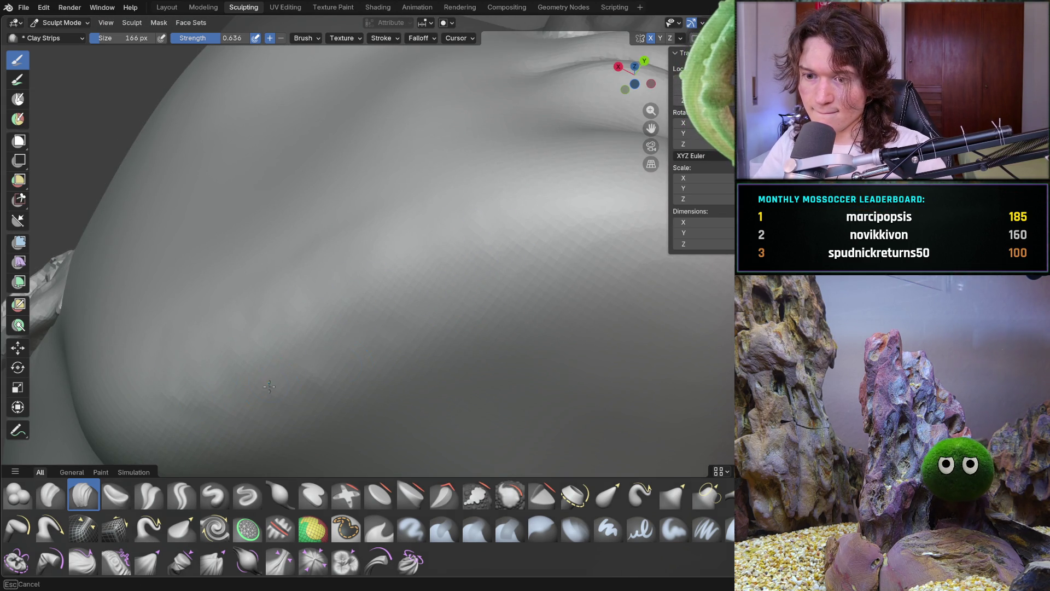
middle_drag(343, 330, 425, 256)
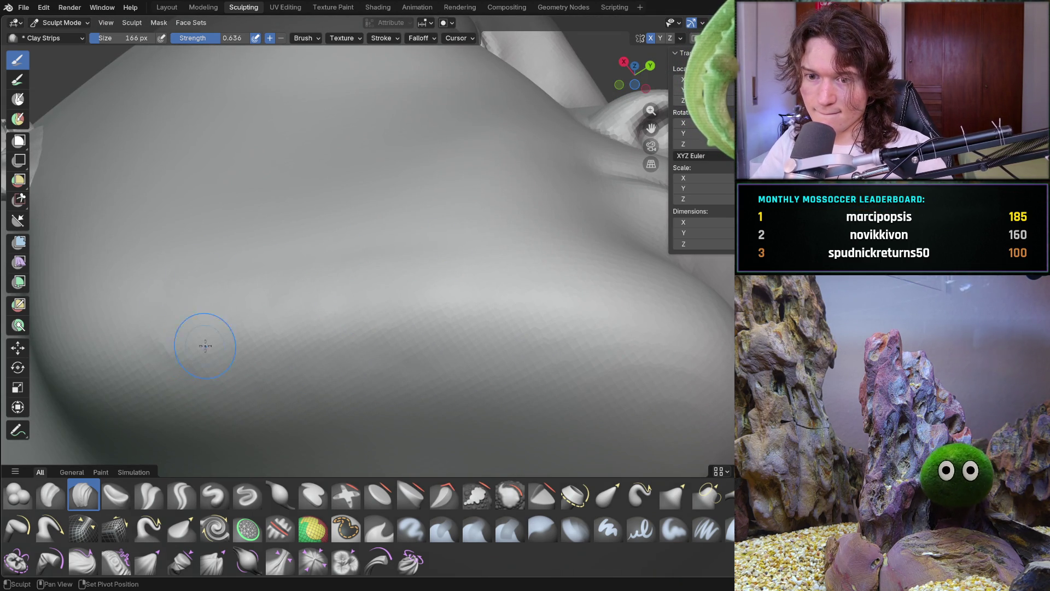
drag(161, 341, 202, 312)
middle_drag(202, 312, 253, 377)
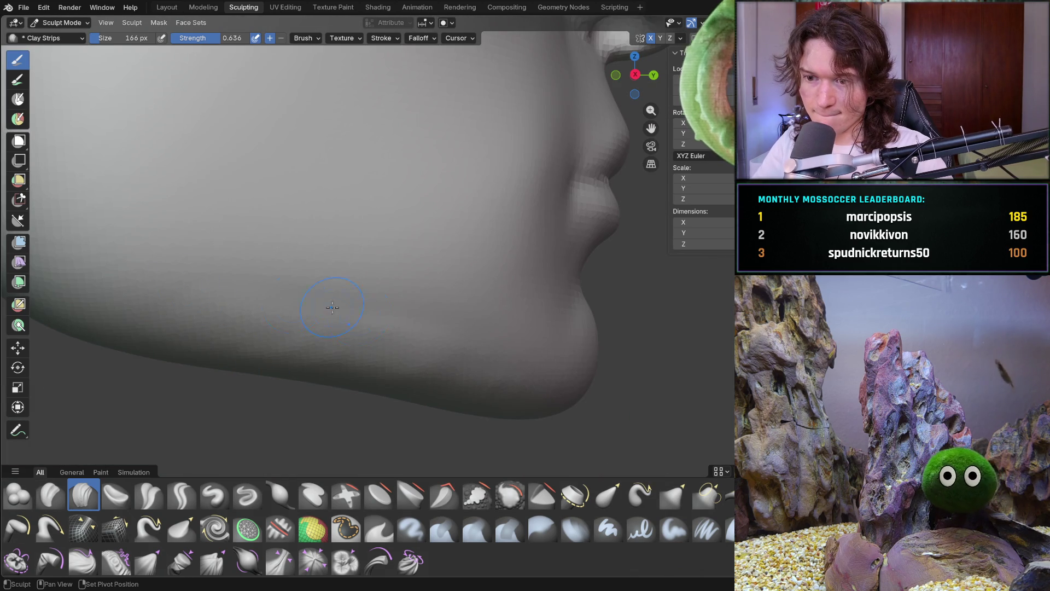
drag(224, 350, 387, 359)
drag(439, 414, 497, 402)
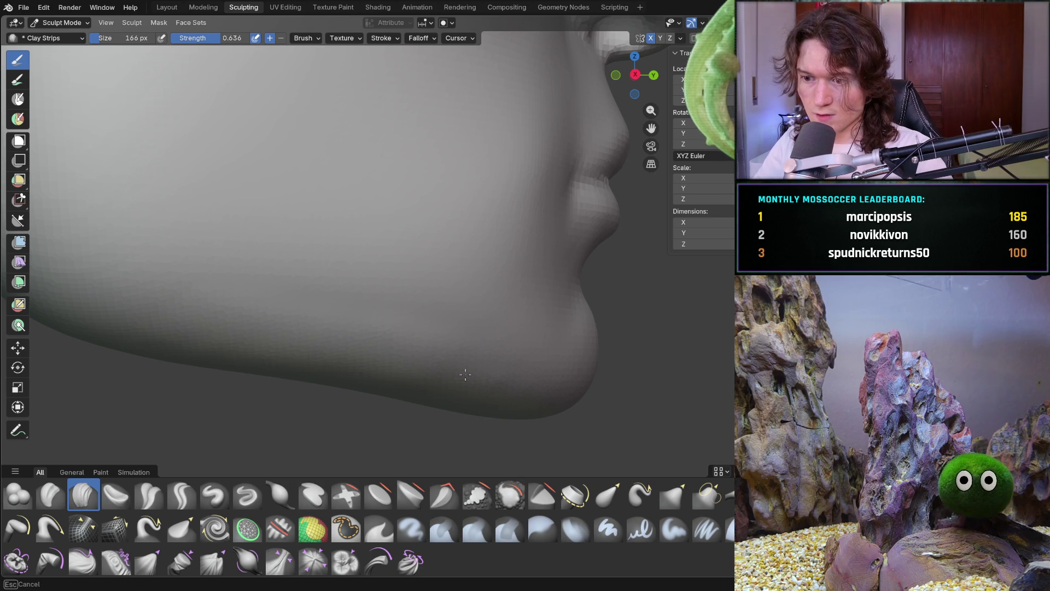
drag(427, 366, 469, 375)
middle_drag(469, 375, 267, 304)
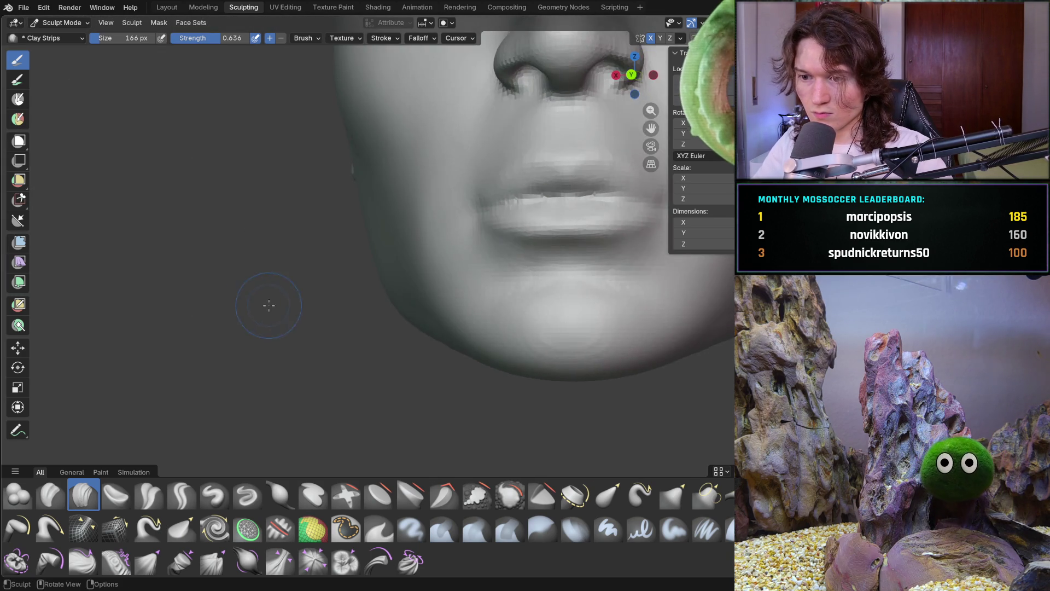
Orbit to a side view of the jaw and chin and lay a strip across the lower jaw
scroll(268, 304, down, 4)
mouse_move(334, 330)
middle_down()
mouse_move(355, 334)
mouse_move(417, 281)
mouse_move(382, 281)
middle_up()
scroll(349, 339, up, 5)
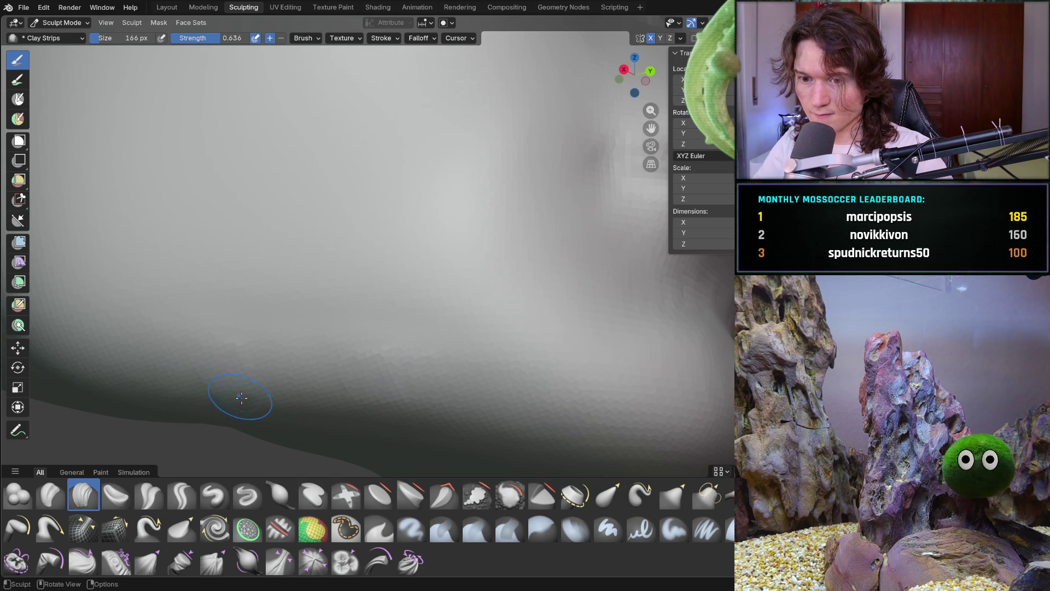
mouse_move(489, 392)
middle_down()
mouse_move(363, 382)
mouse_move(350, 298)
mouse_move(410, 379)
middle_up()
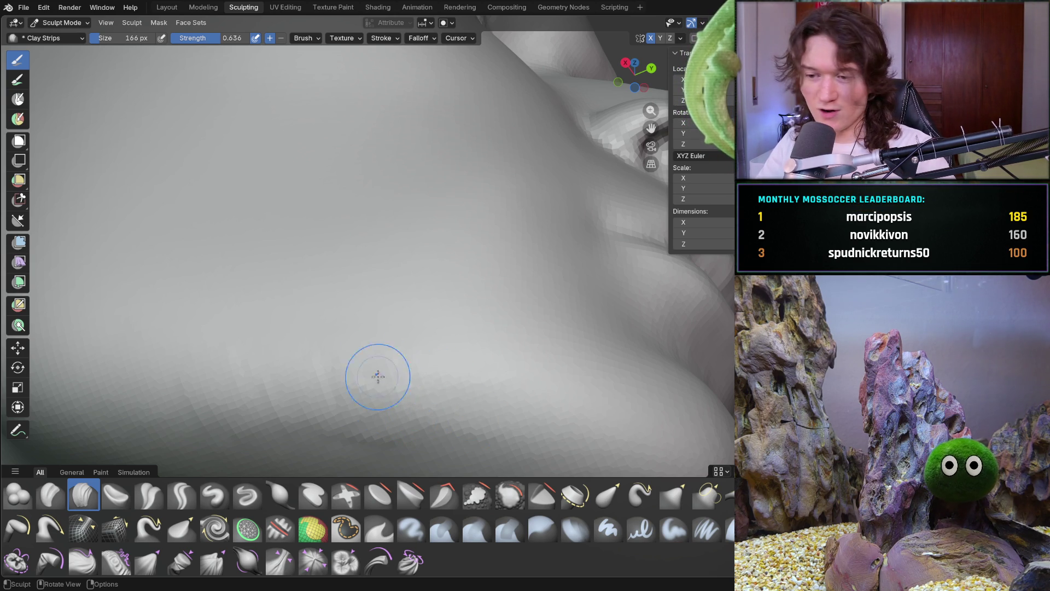
mouse_move(204, 393)
middle_down()
mouse_move(304, 379)
mouse_move(277, 369)
mouse_move(284, 377)
middle_up()
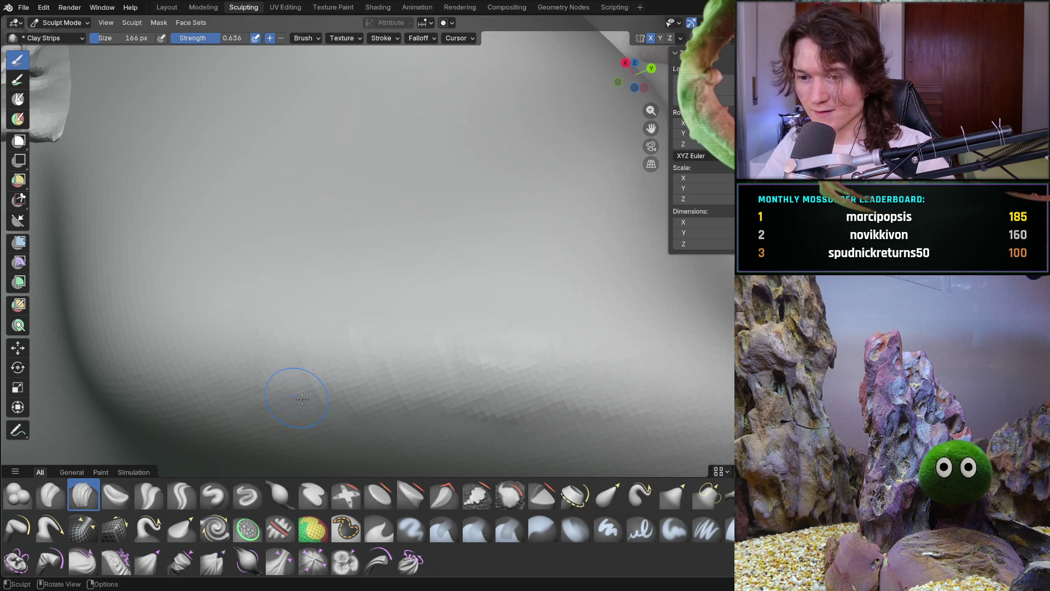
mouse_move(383, 387)
mouse_down()
mouse_move(454, 382)
mouse_move(534, 407)
mouse_up()
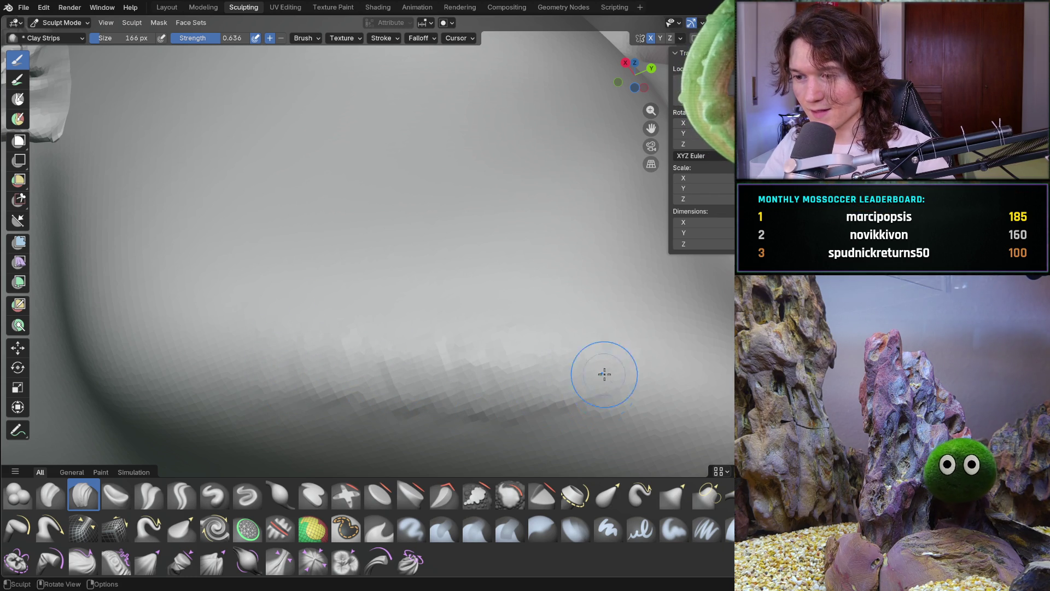
From below, add clay strips along the jaw's underside, then zoom out to review the chin
middle_drag(440, 323, 438, 378)
scroll(438, 378, up, 2)
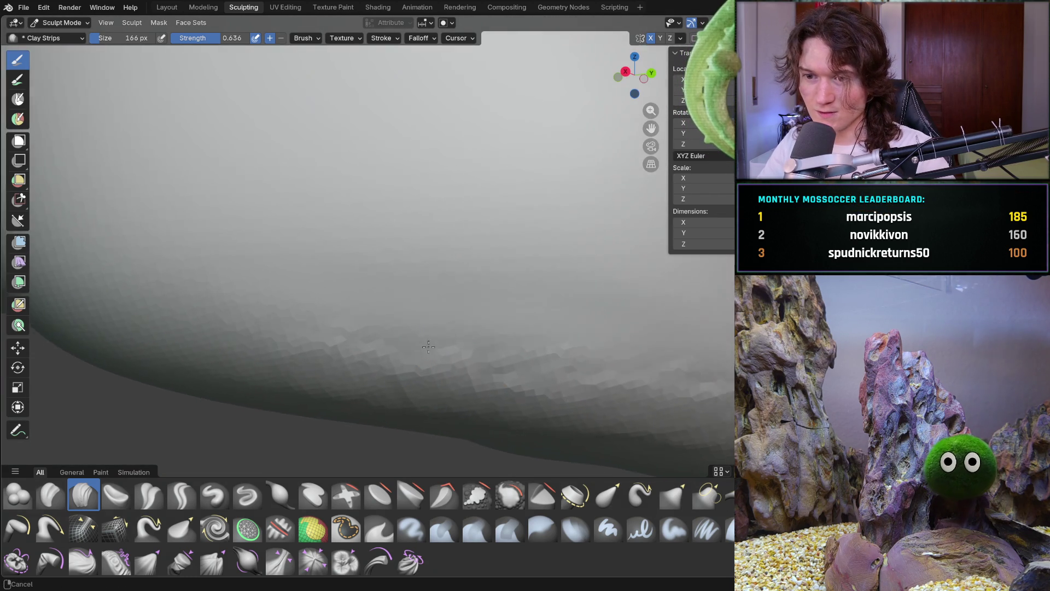
mouse_move(394, 295)
mouse_down()
mouse_move(405, 293)
mouse_move(394, 274)
mouse_move(319, 263)
mouse_up()
drag(517, 290, 527, 292)
shift+middle_drag(564, 299, 568, 299)
mouse_move(673, 297)
shift+middle_down()
mouse_move(470, 307)
mouse_move(473, 317)
shift+middle_up()
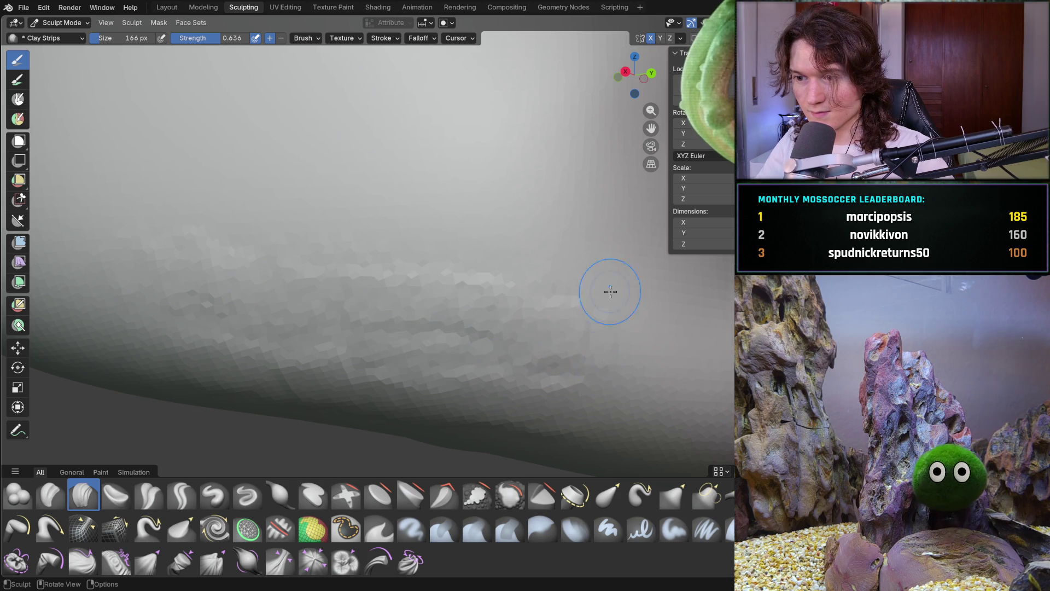
scroll(607, 314, down, 4)
mouse_move(508, 313)
middle_down()
mouse_move(394, 351)
mouse_move(525, 315)
middle_up()
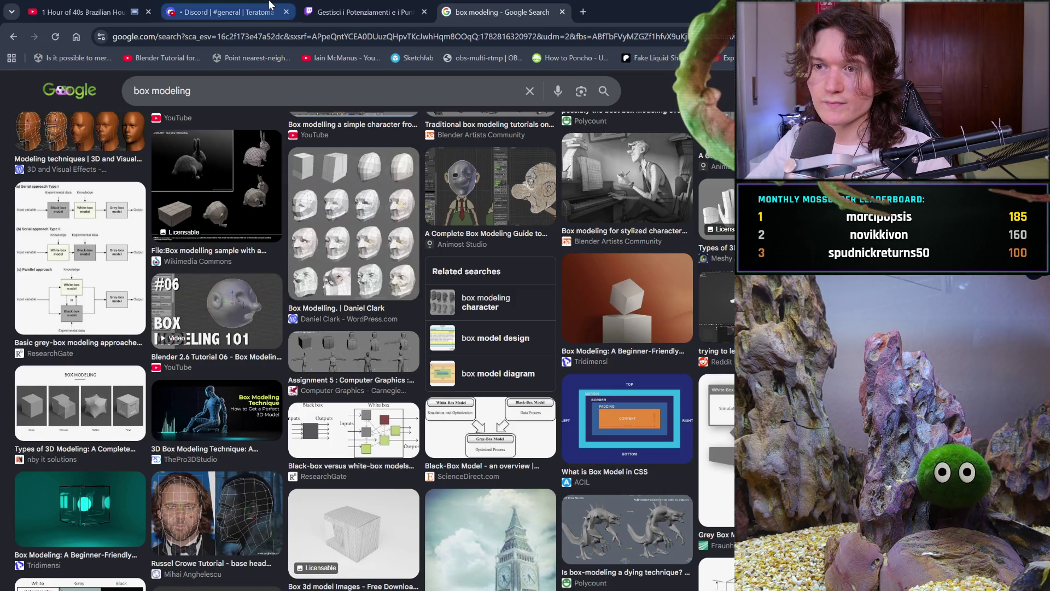
Welcome the new member in Discord's #general with the Saluta! wave sticker
click(270, 6)
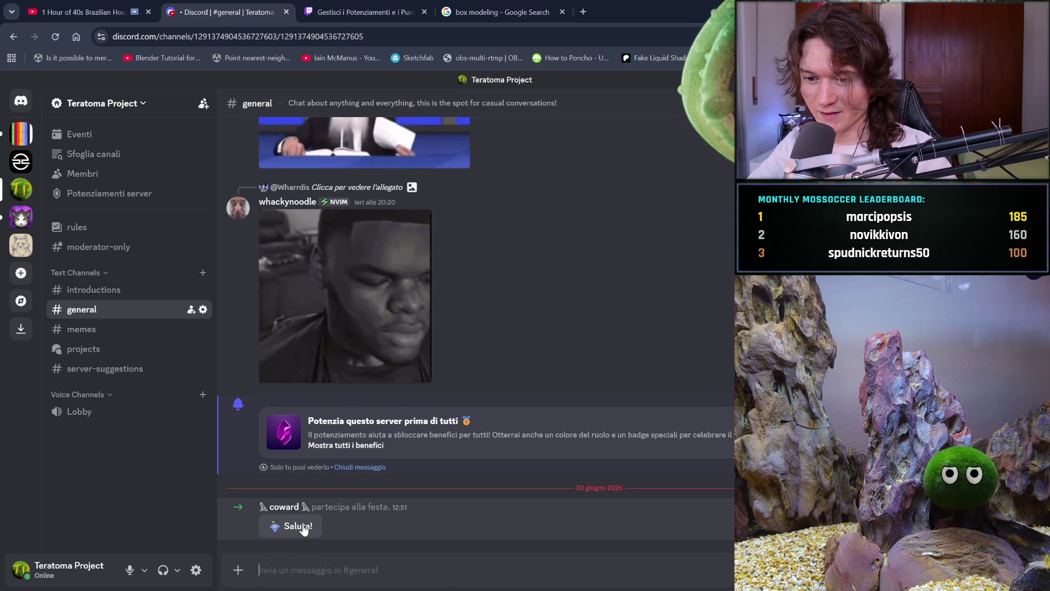
click(303, 526)
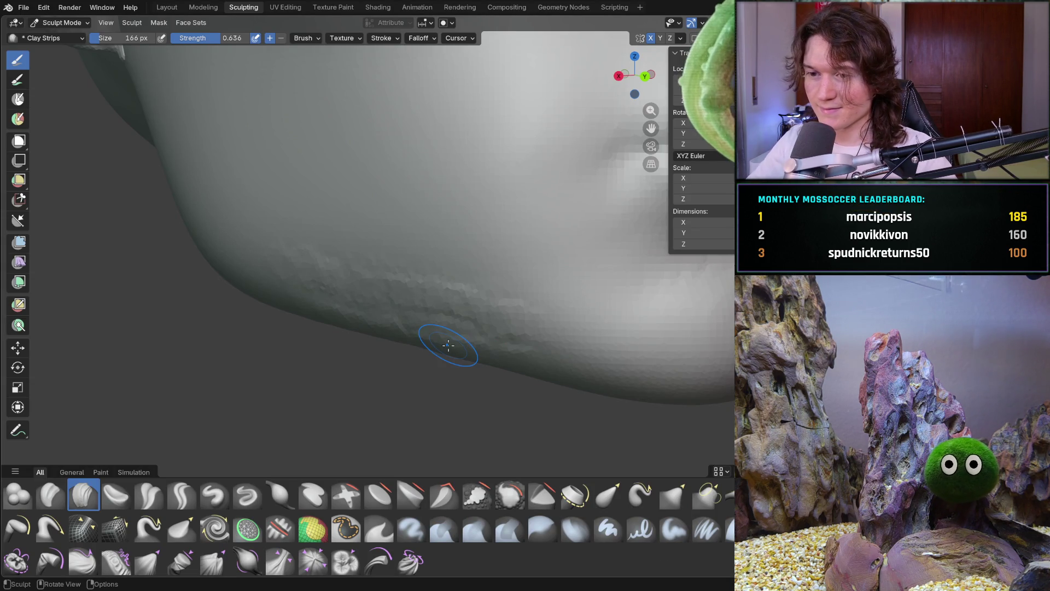
Enlarge the Clay Strips brush to 438 px and stroke broadly along the bumpy jaw edge
middle_drag(423, 342, 414, 325)
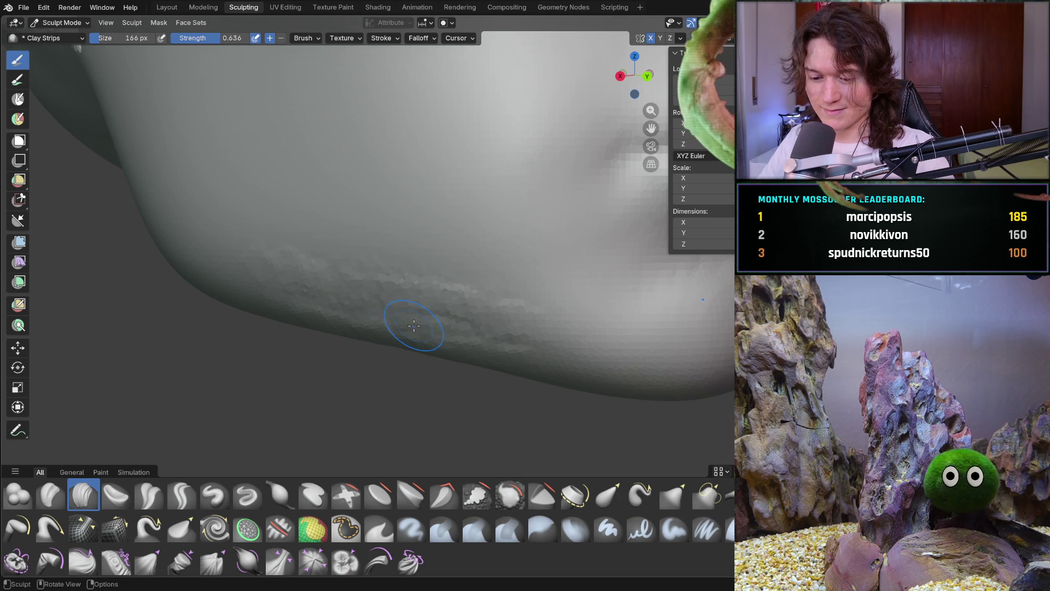
key(f)
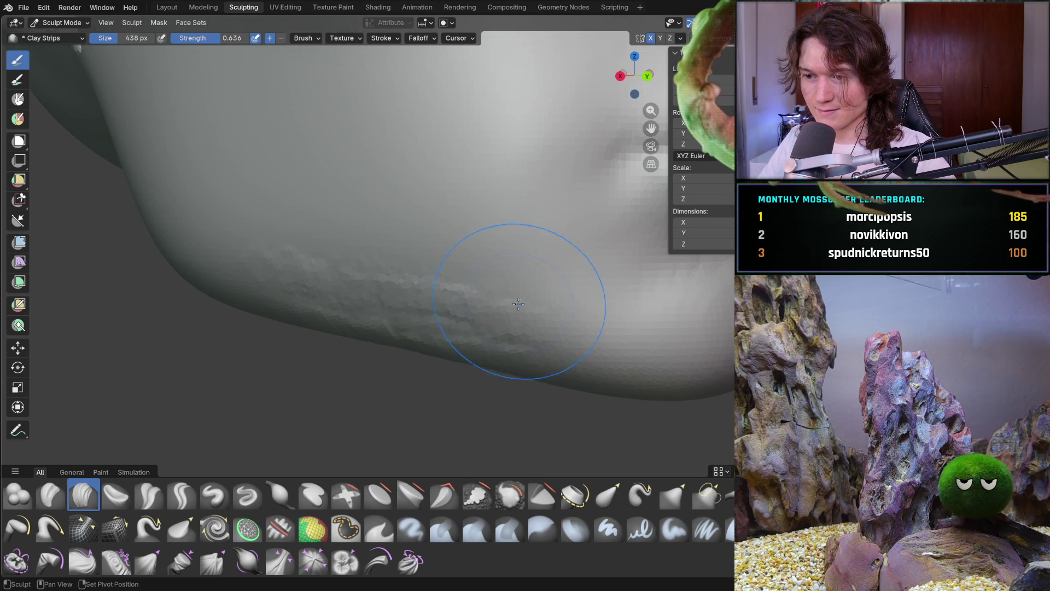
click(505, 295)
mouse_move(410, 249)
mouse_down()
mouse_move(372, 257)
mouse_move(323, 240)
mouse_up()
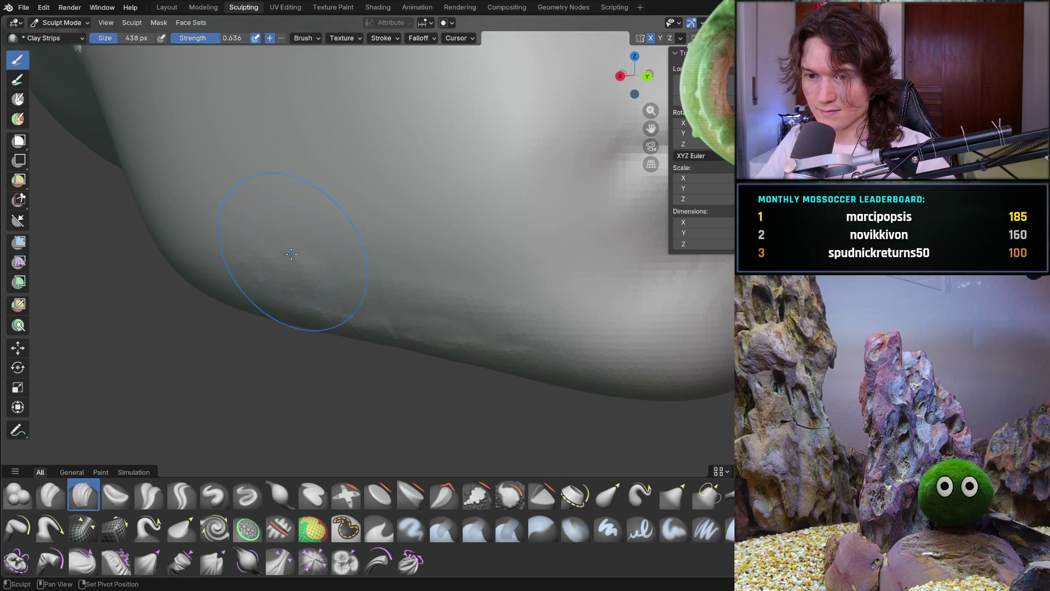
drag(382, 328, 299, 321)
mouse_move(299, 322)
middle_down()
mouse_move(446, 328)
mouse_move(497, 286)
mouse_move(459, 358)
mouse_move(476, 342)
mouse_move(434, 359)
mouse_move(404, 340)
mouse_move(427, 319)
middle_up()
Reduce the brush to 242 px, then 196 px, adjusting the view on the jaw
key(f)
click(493, 328)
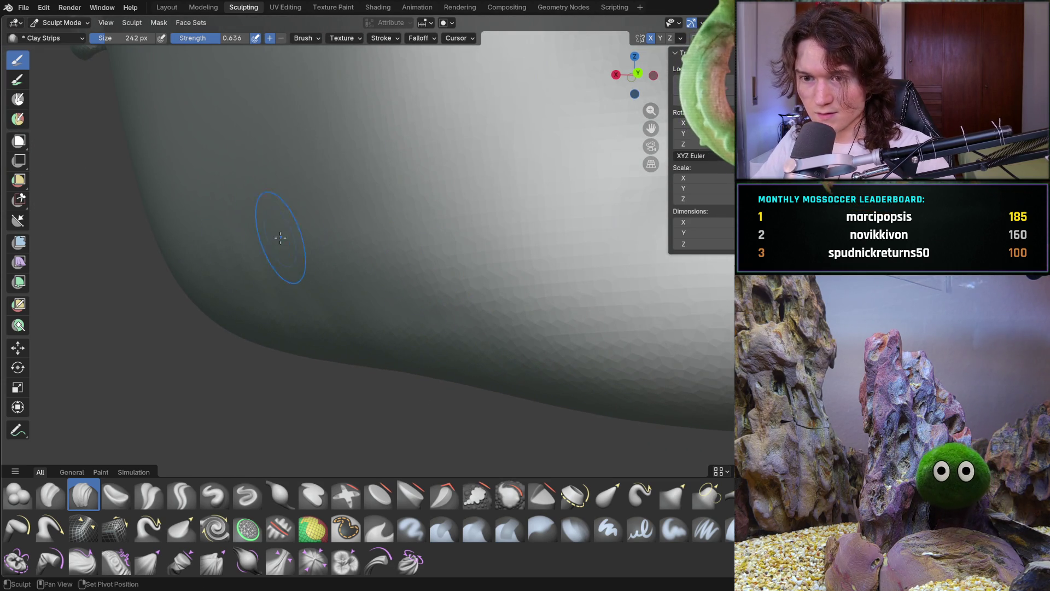
shift+middle_drag(258, 269, 258, 265)
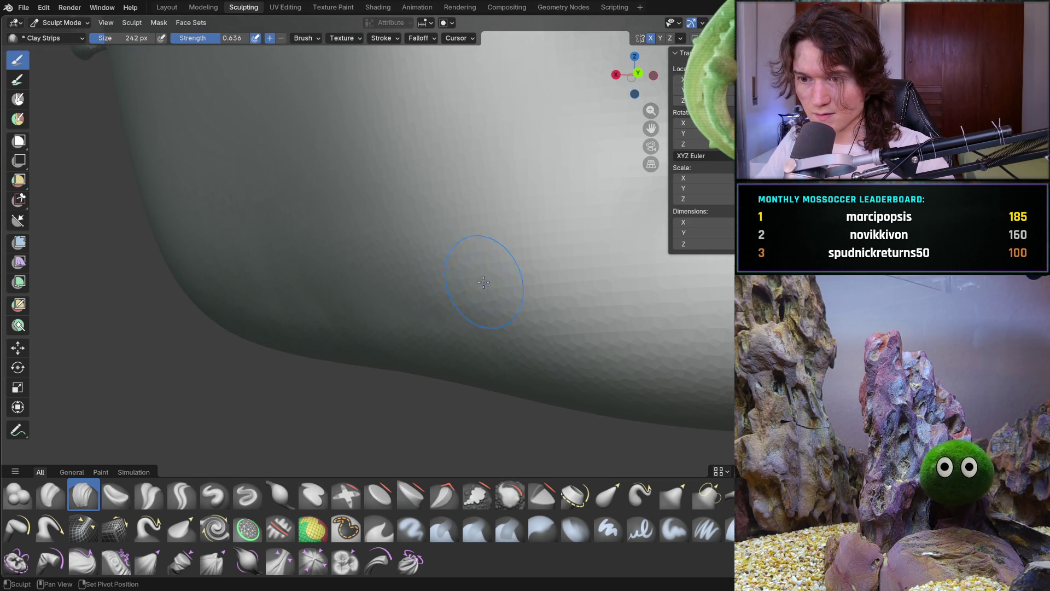
mouse_move(225, 249)
middle_down()
mouse_move(230, 293)
mouse_move(233, 275)
middle_up()
key(bracketleft)
key(bracketleft)
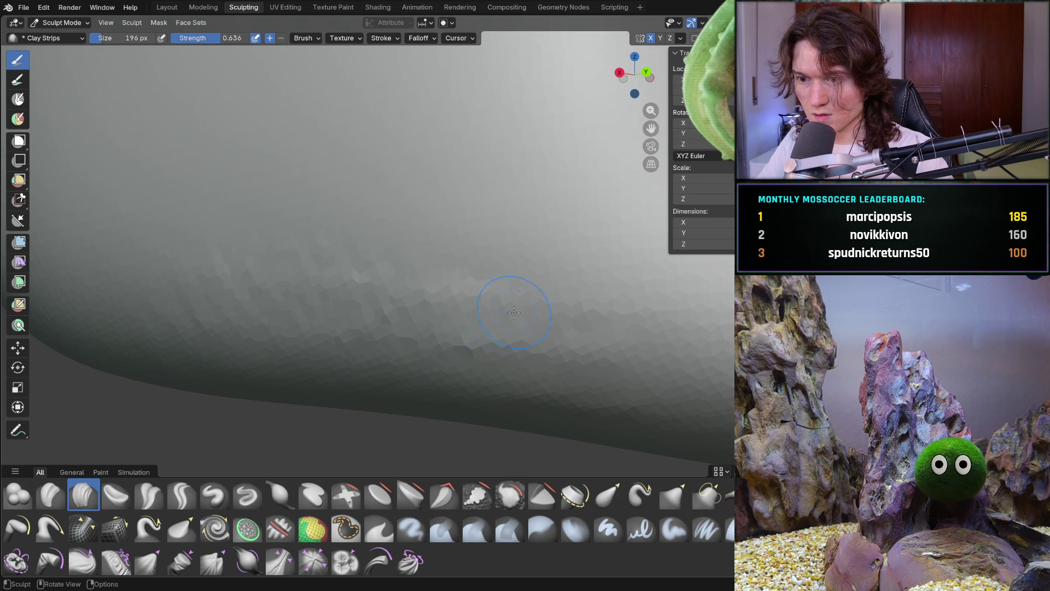
mouse_move(569, 299)
middle_down()
mouse_move(359, 323)
mouse_move(422, 345)
mouse_move(504, 306)
mouse_move(507, 327)
mouse_move(487, 290)
middle_up()
Set the brush to 274 px and orbit around the jaw toward the face and ear
key(f)
click(456, 337)
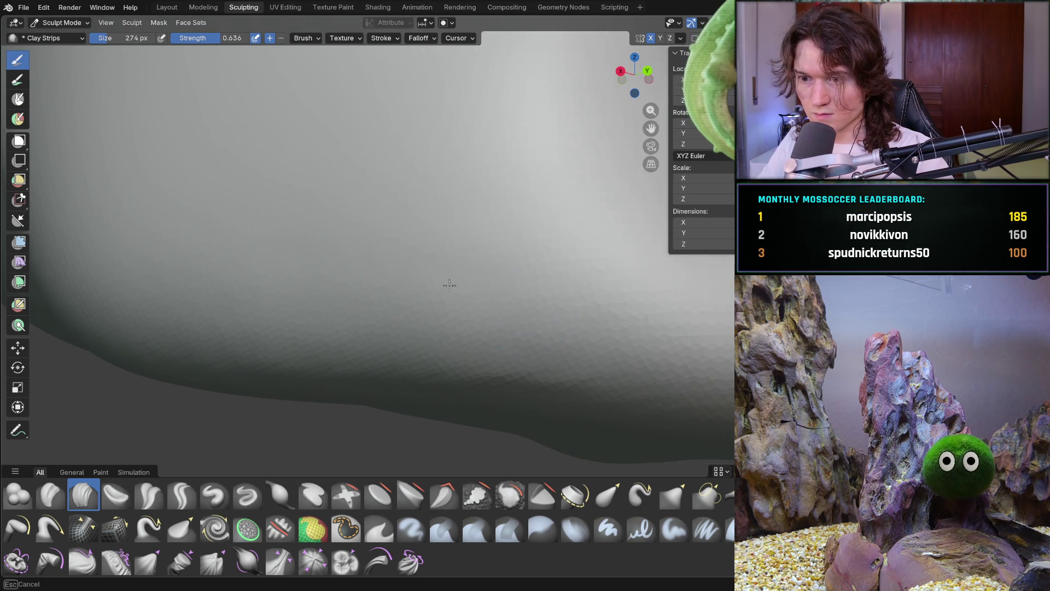
mouse_move(370, 293)
middle_down()
mouse_move(416, 307)
mouse_move(379, 305)
mouse_move(392, 320)
middle_up()
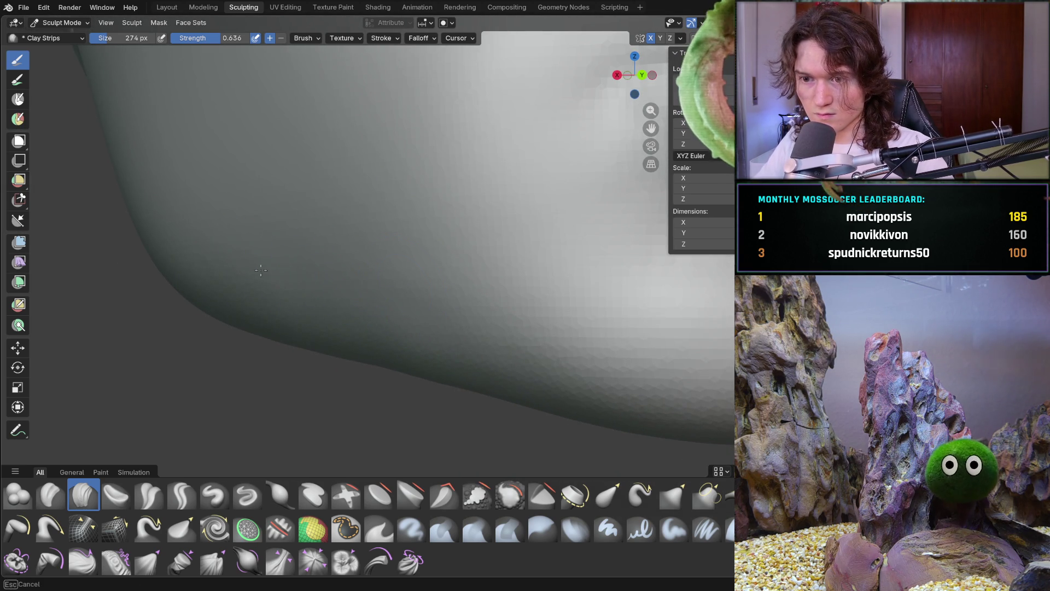
middle_drag(300, 321, 350, 295)
mouse_move(664, 340)
middle_down()
mouse_move(478, 385)
mouse_move(422, 305)
mouse_move(432, 318)
mouse_move(424, 389)
mouse_move(375, 328)
mouse_move(376, 349)
mouse_move(407, 290)
middle_up()
scroll(410, 246, up, 5)
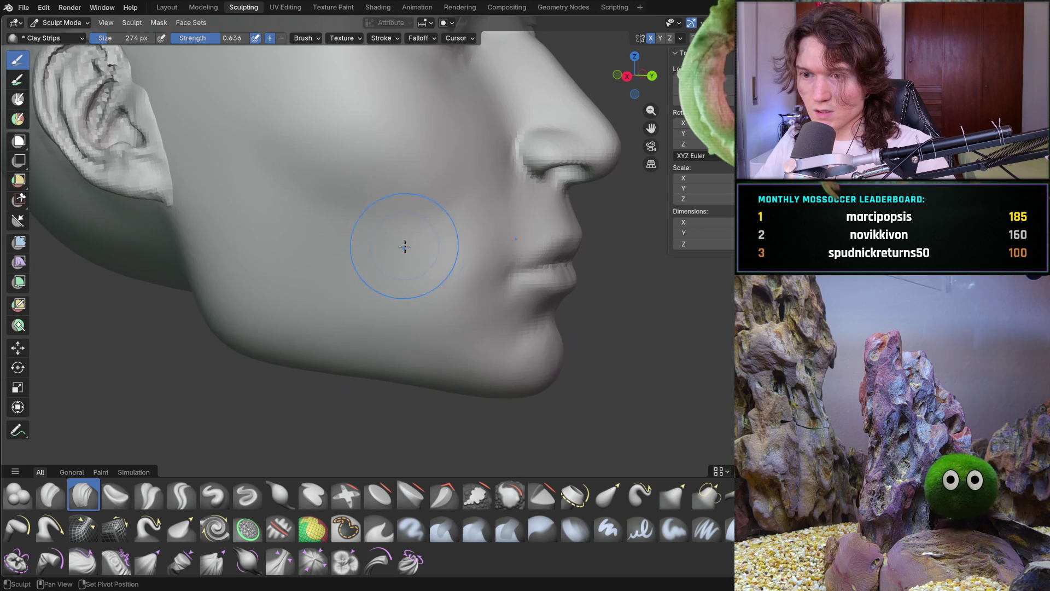
scroll(466, 331, up, 5)
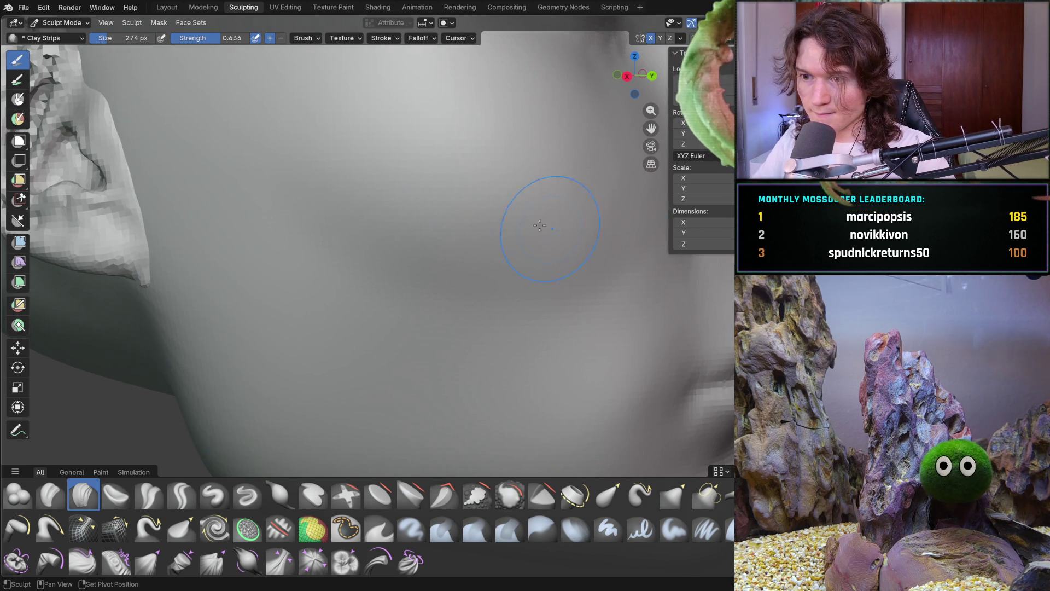
mouse_move(552, 213)
middle_down()
mouse_move(536, 244)
mouse_move(370, 280)
middle_up()
mouse_move(371, 318)
shift+middle_down()
mouse_move(429, 234)
mouse_move(357, 293)
mouse_move(406, 271)
shift+middle_up()
scroll(428, 234, down, 5)
middle_drag(346, 288, 341, 198)
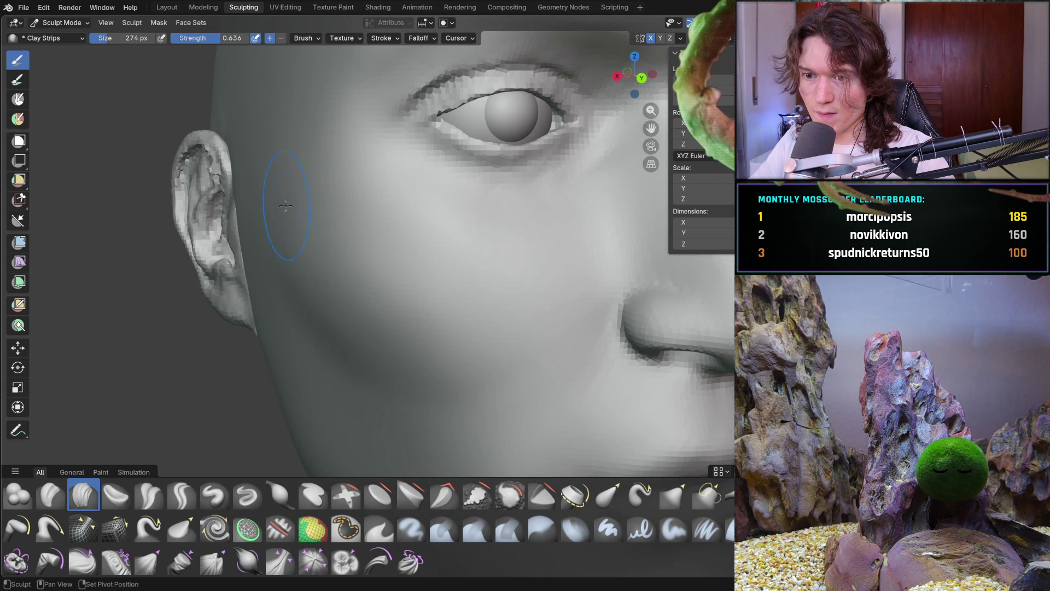
mouse_move(412, 301)
middle_down()
mouse_move(398, 234)
mouse_move(328, 281)
mouse_move(408, 261)
middle_up()
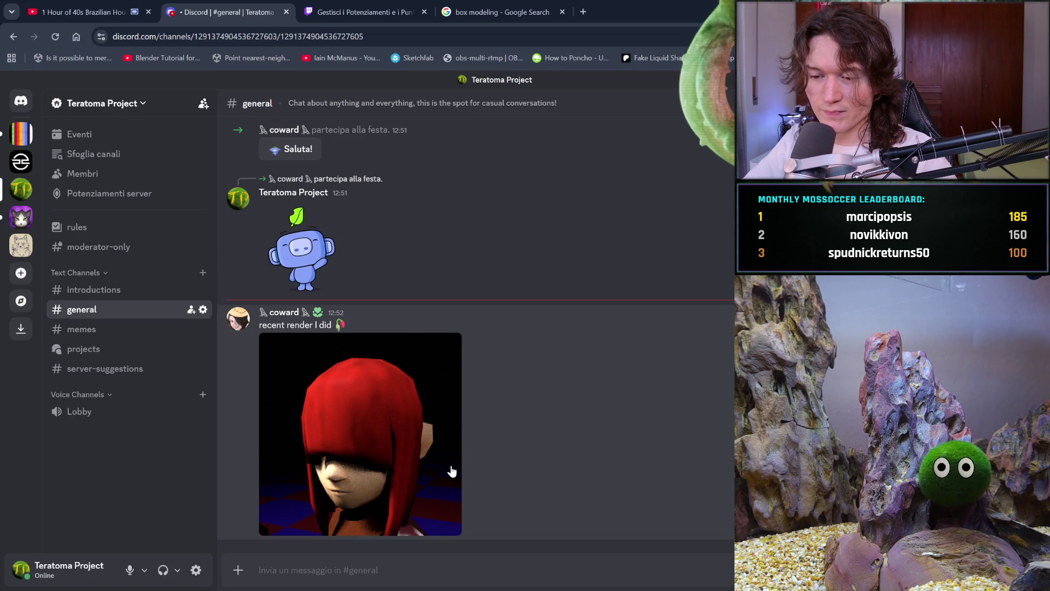
View the posted red-haired character render enlarged, then return to the box modeling results
click(382, 454)
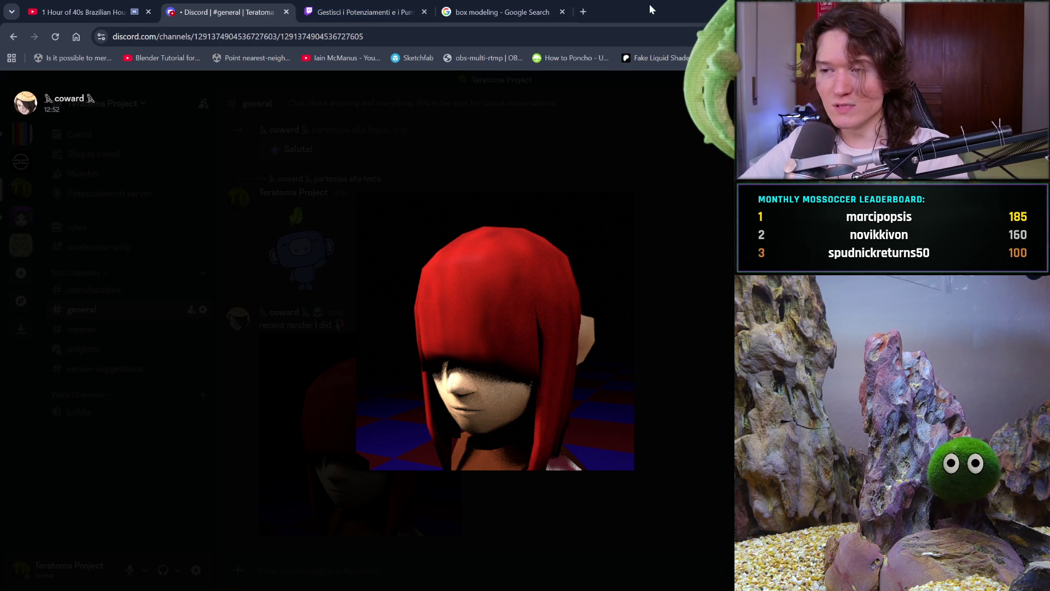
click(550, 9)
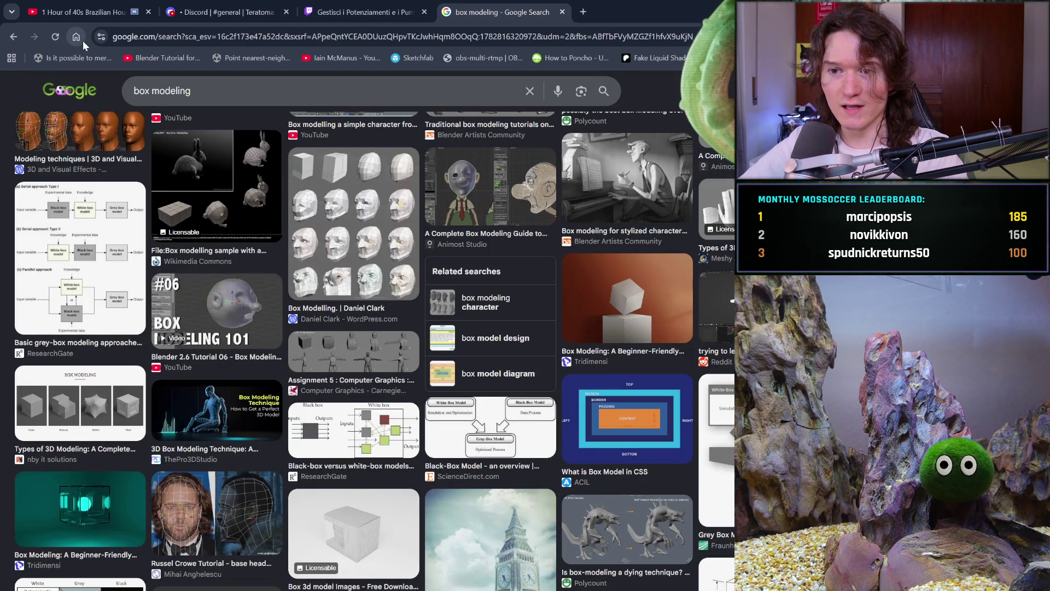
Search Google for 'debt jubilee', show image results and preview the first image
click(77, 37)
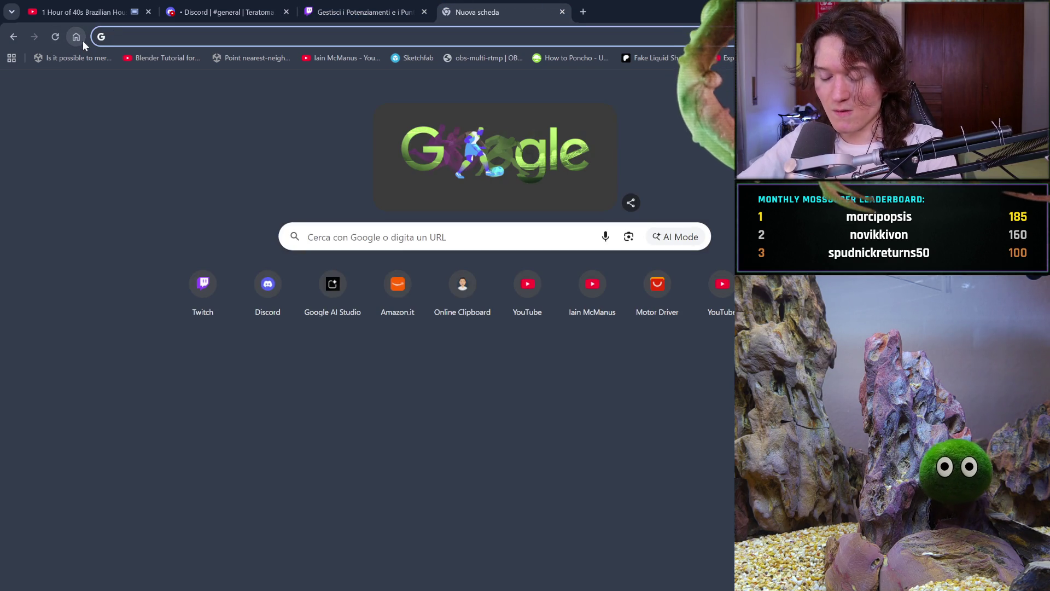
text(DEBT)
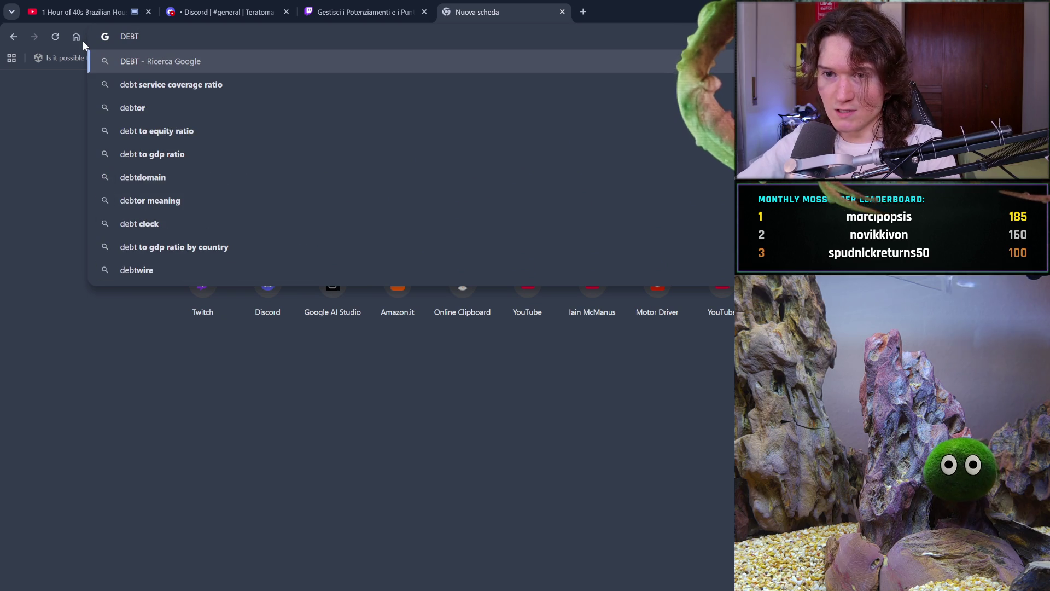
text( JU)
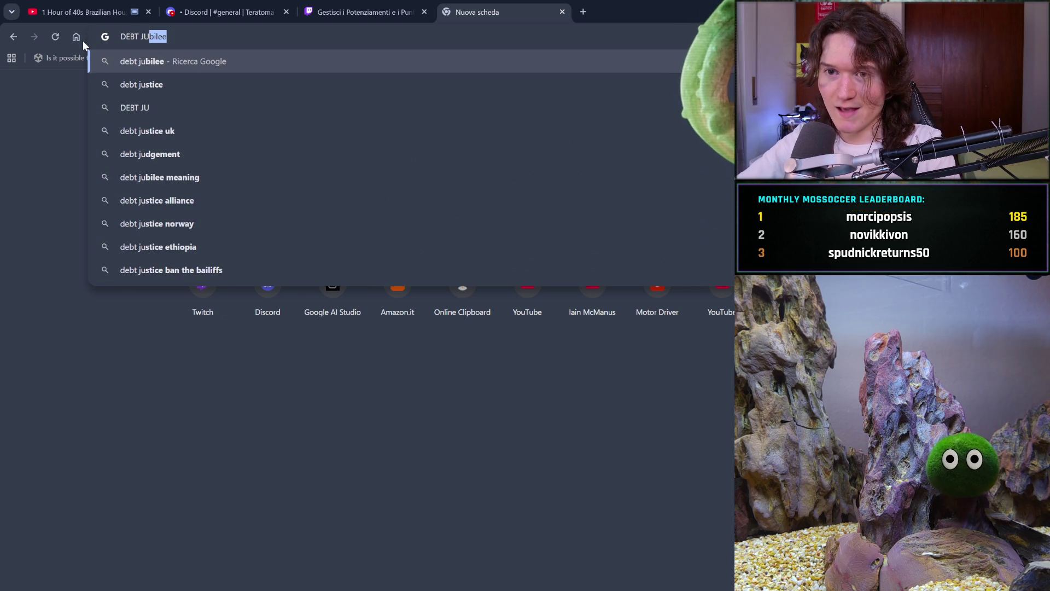
click(191, 61)
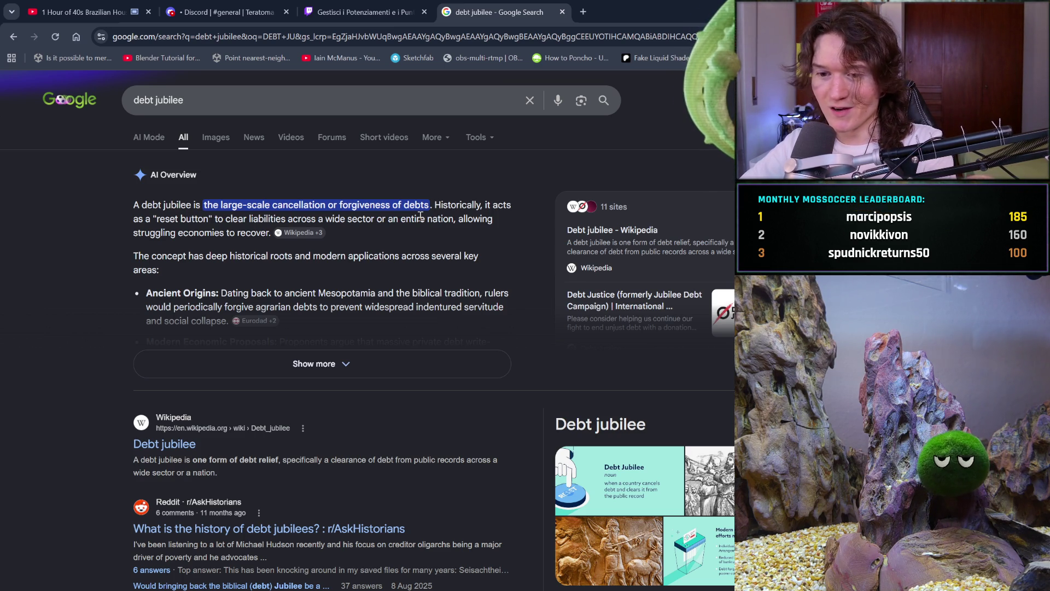
click(214, 147)
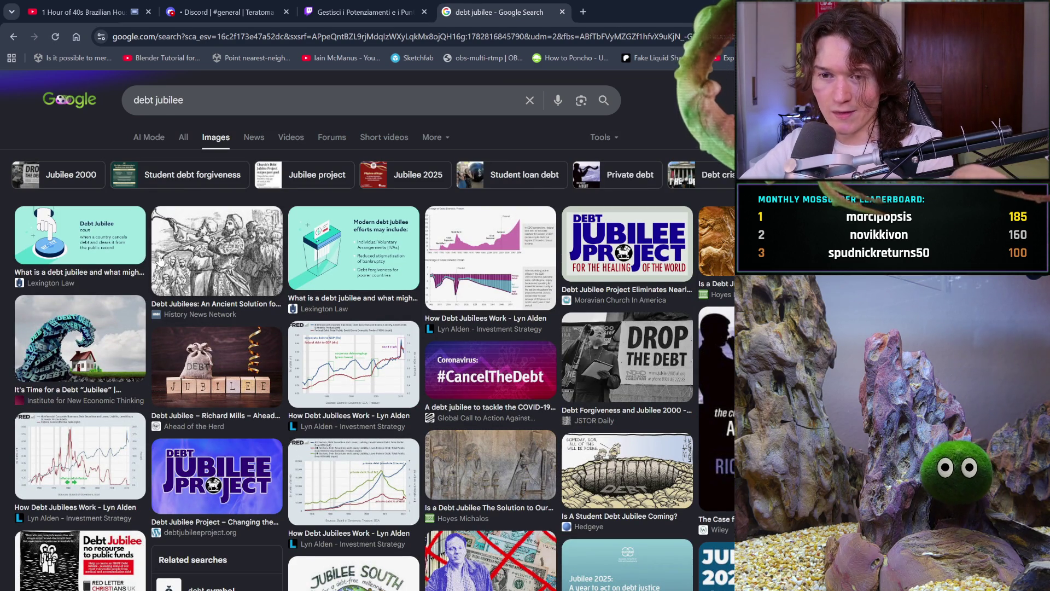
click(94, 252)
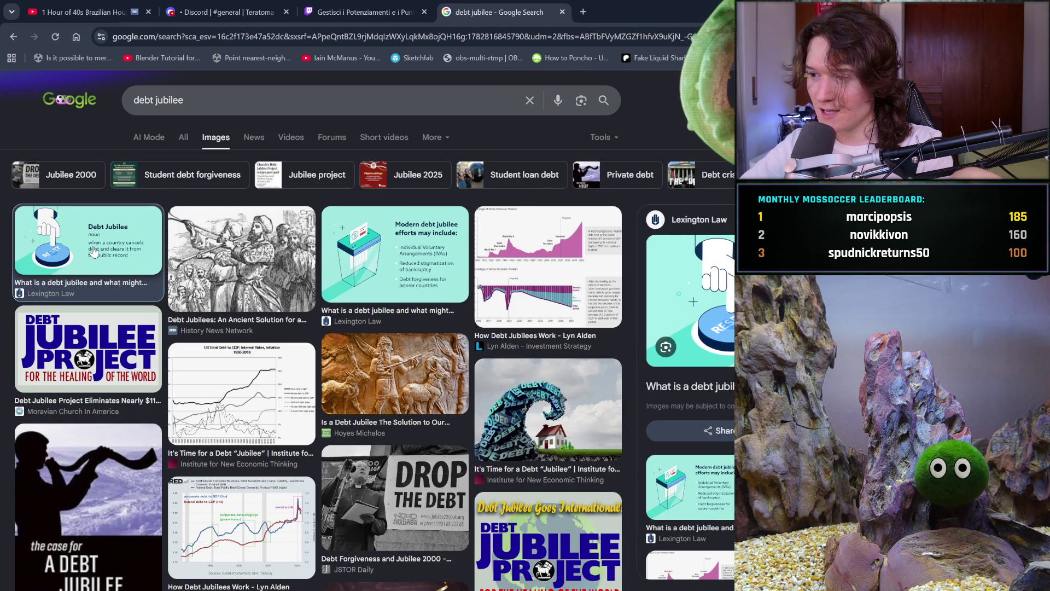
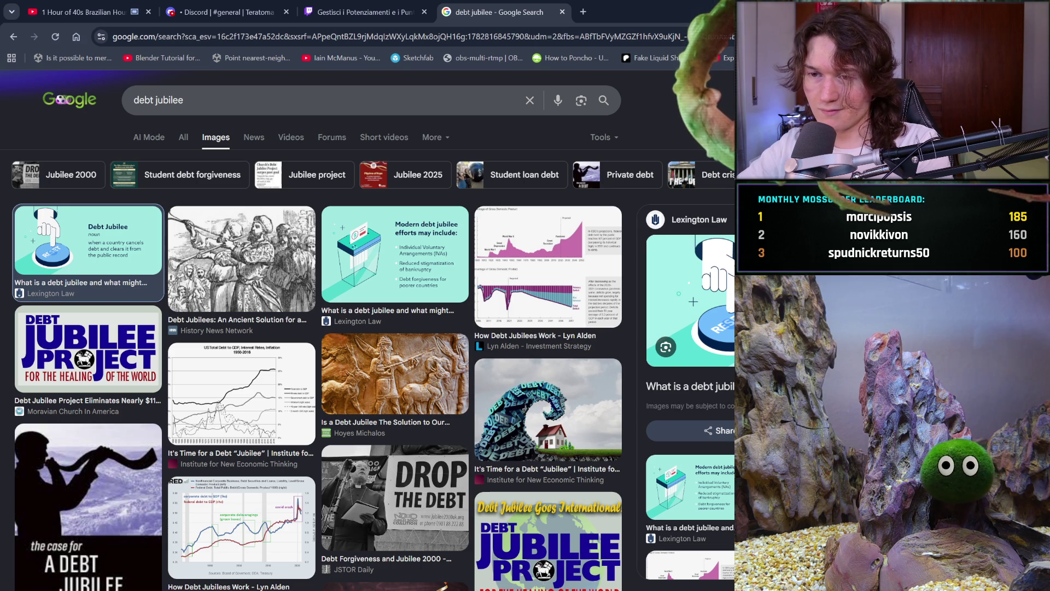
Search Google for 'anno pax romana' using the Anno 117 suggestion
click(74, 38)
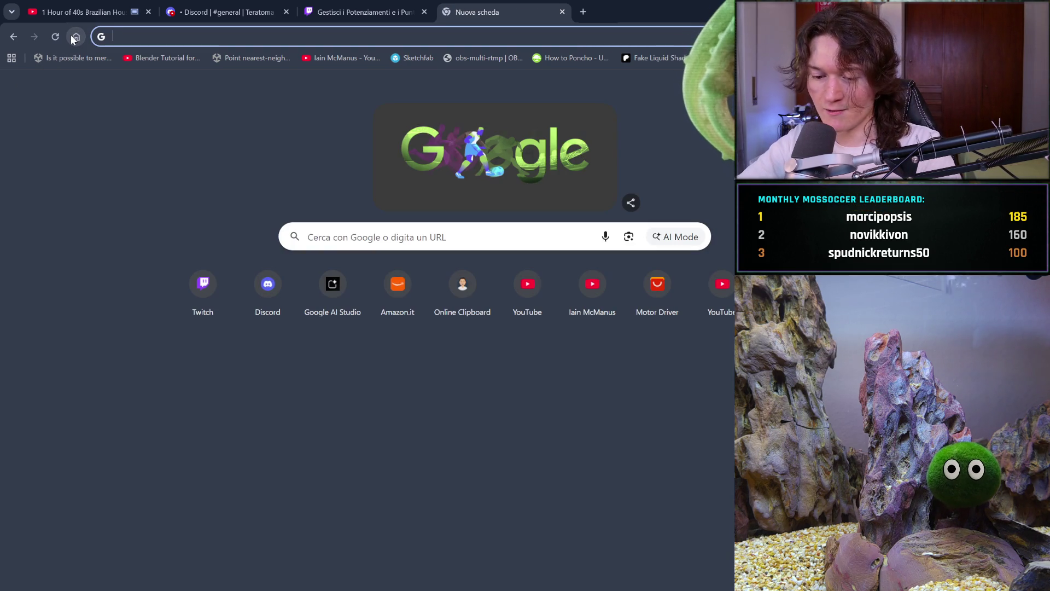
text(nv)
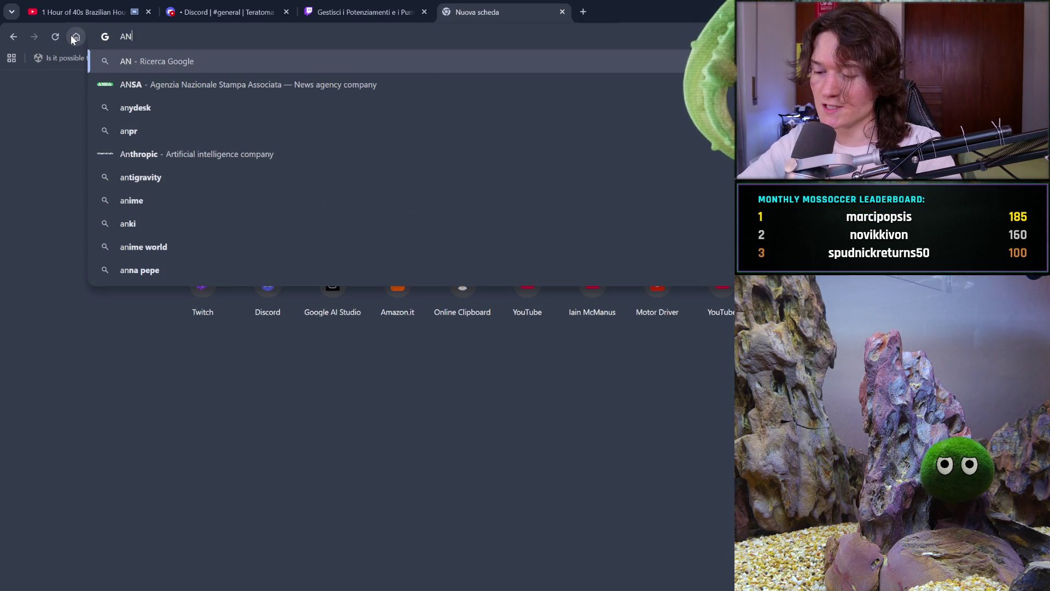
key(BackSpace)
key(BackSpace)
text(anno)
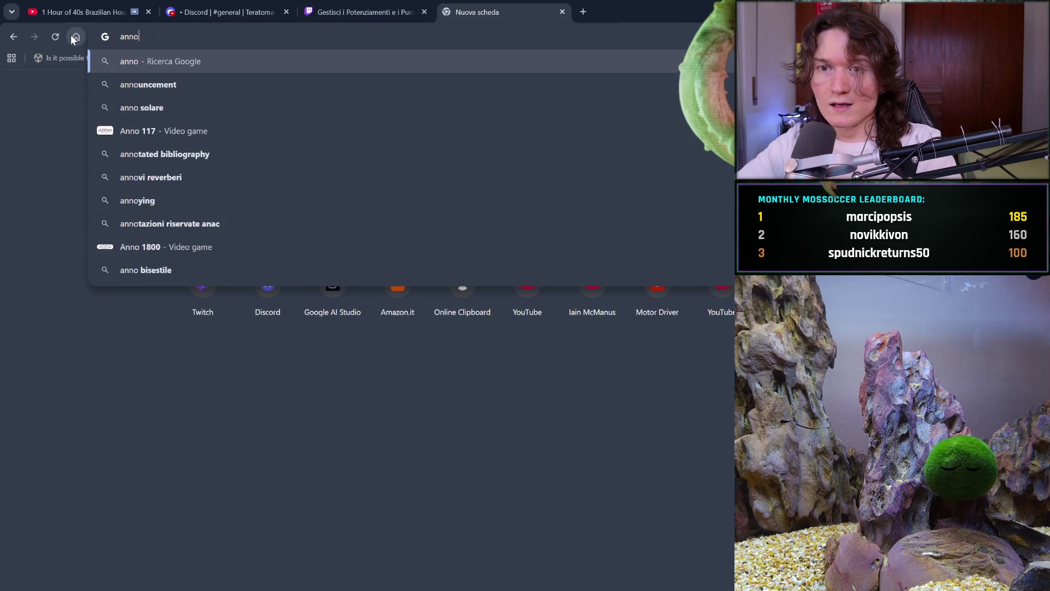
text( pax roman)
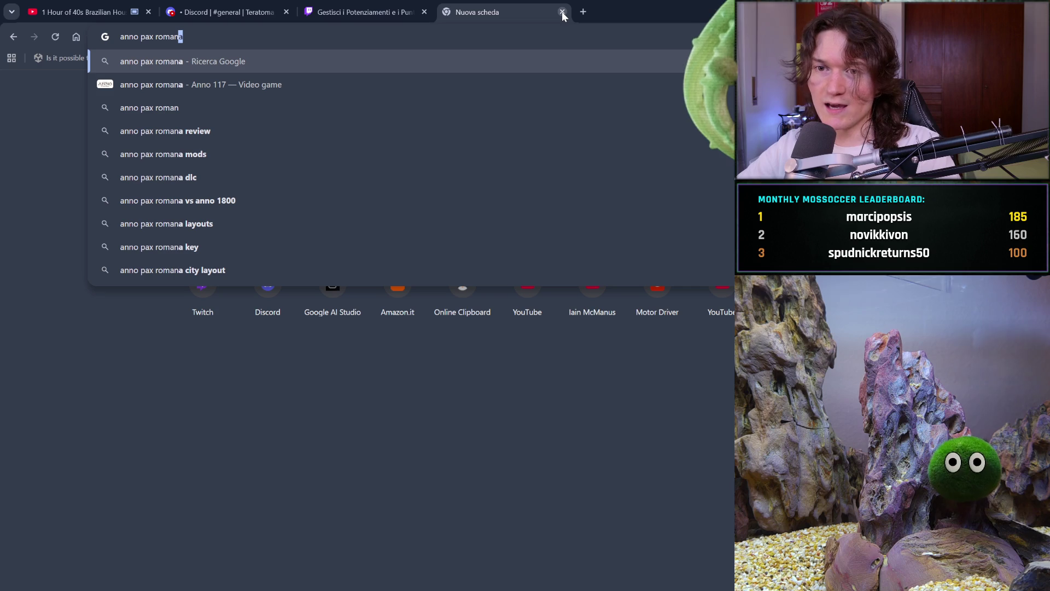
click(409, 84)
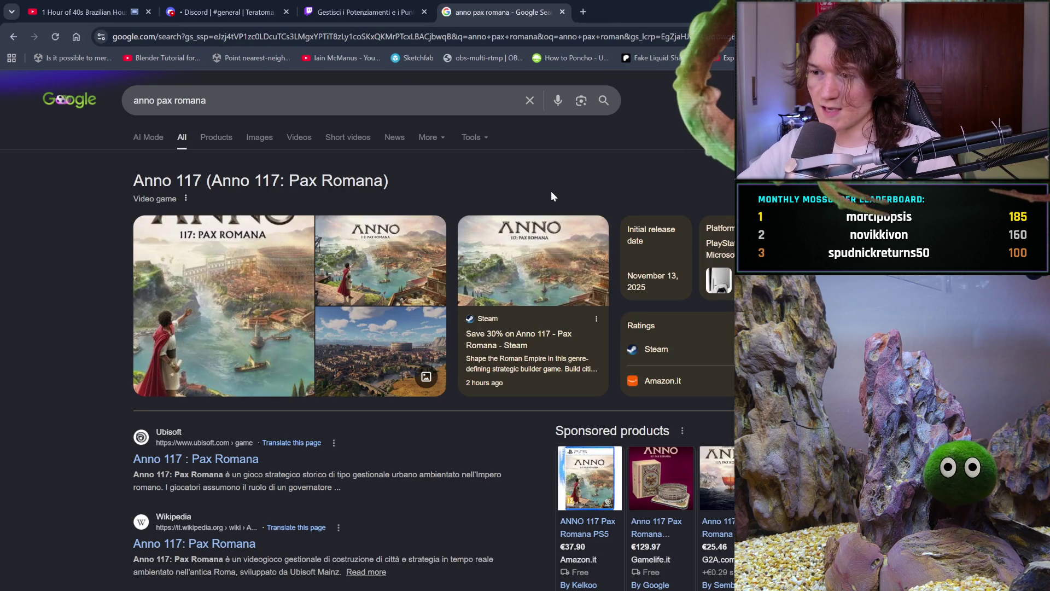
Scroll through the results and open the Steam store page for Anno 117: Pax Romana
scroll(551, 196, down, 1)
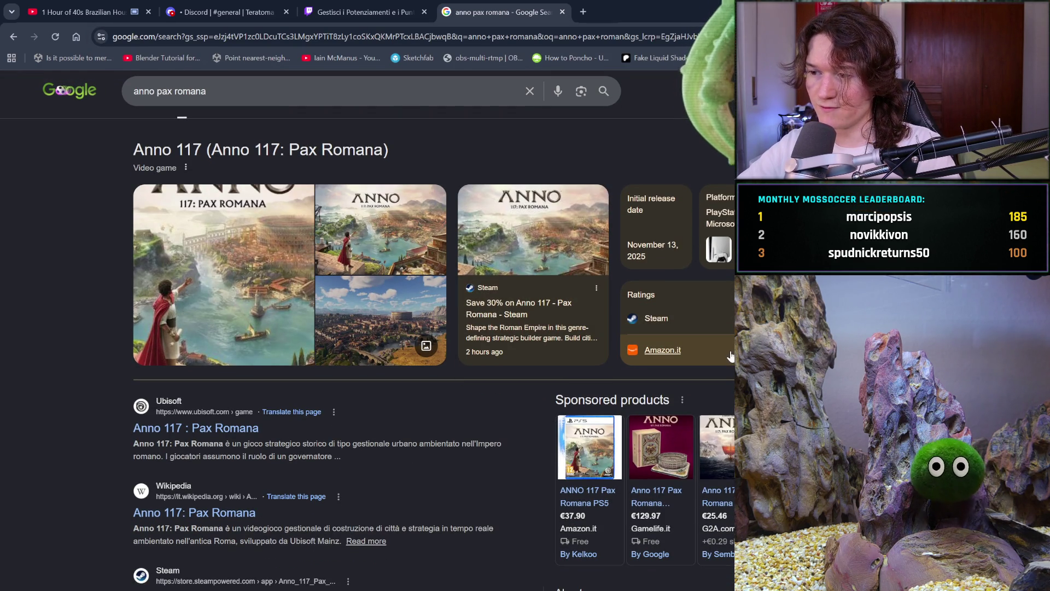
scroll(638, 409, down, 2)
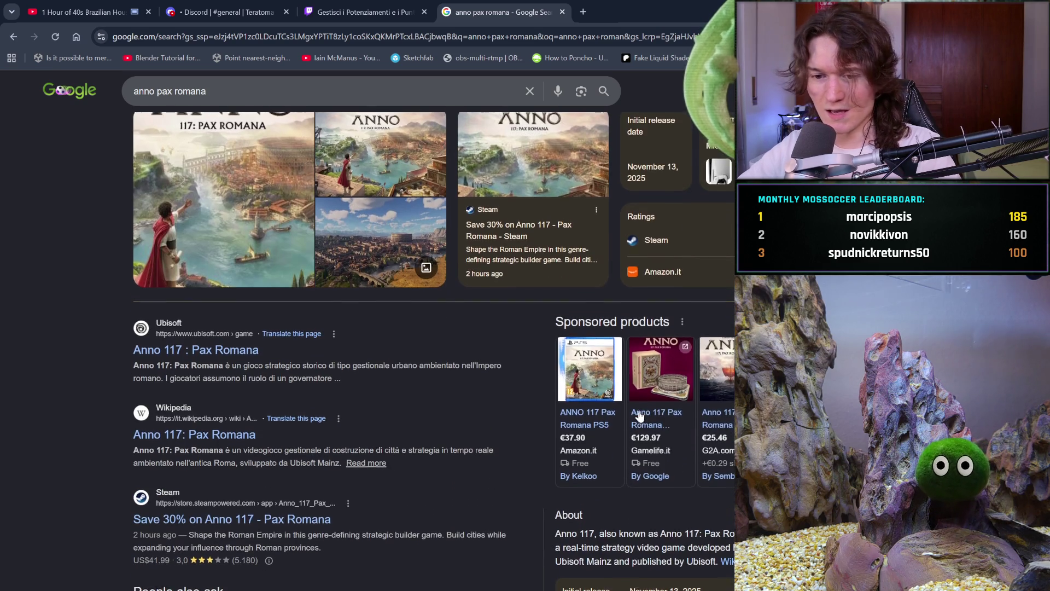
scroll(640, 416, down, 3)
scroll(640, 415, up, 4)
scroll(639, 410, down, 3)
scroll(639, 410, up, 3)
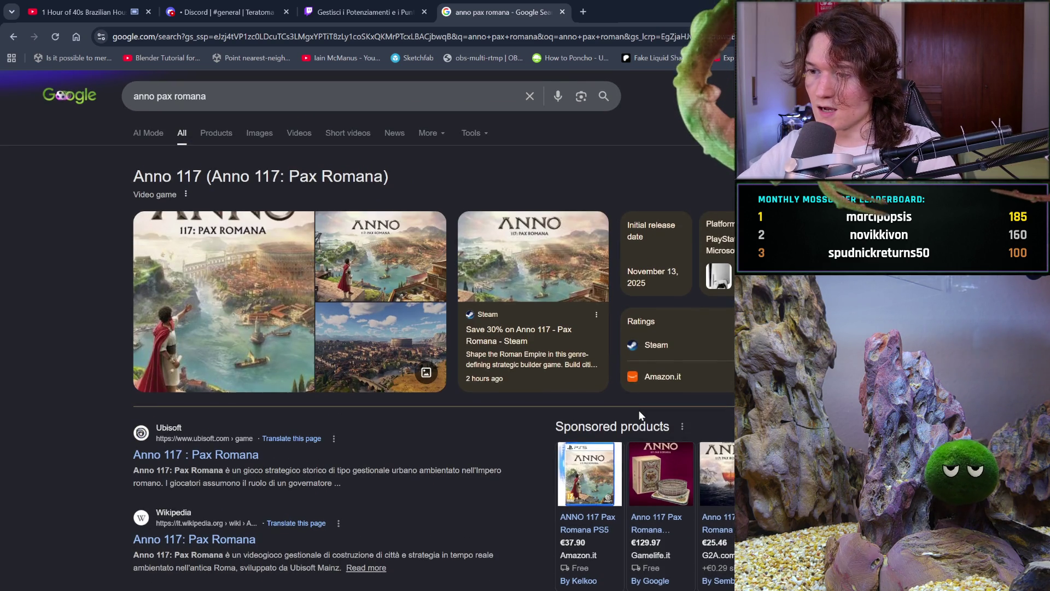
scroll(640, 411, down, 6)
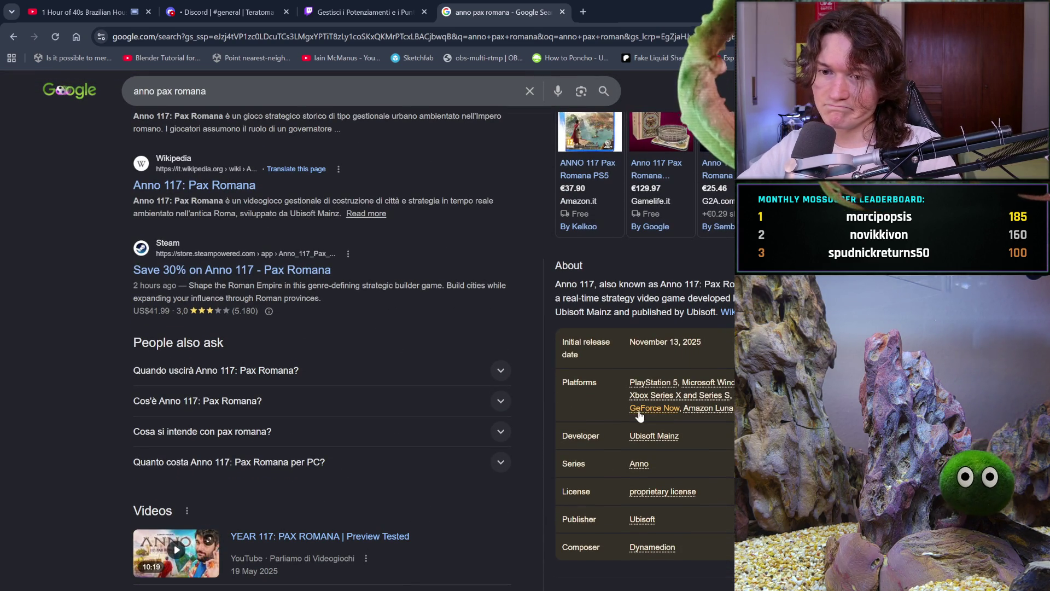
click(308, 268)
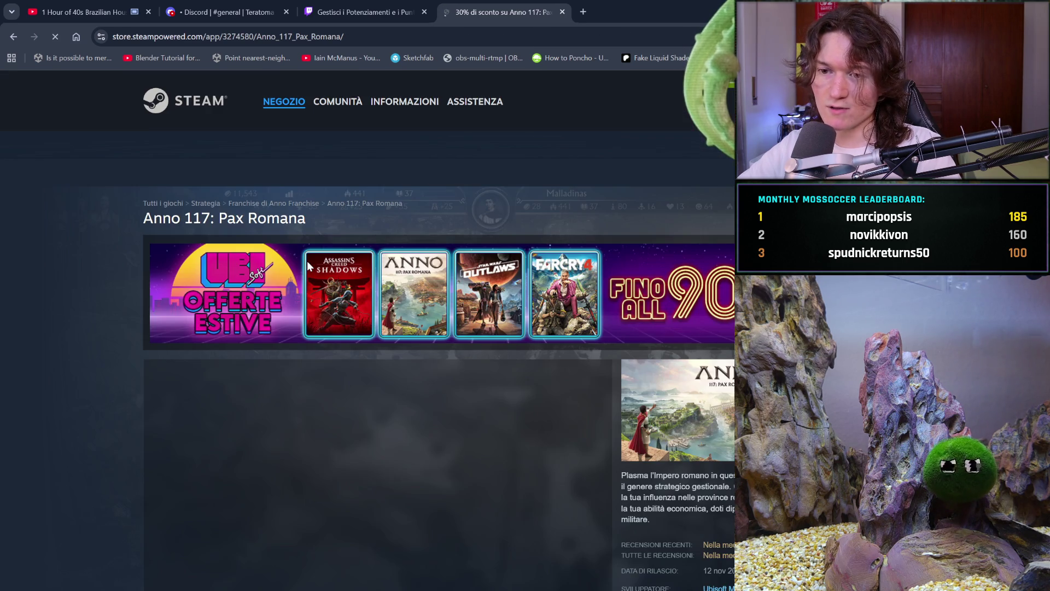
Scroll the Anno 117 store page down to its trailer, then close the page
scroll(483, 351, down, 5)
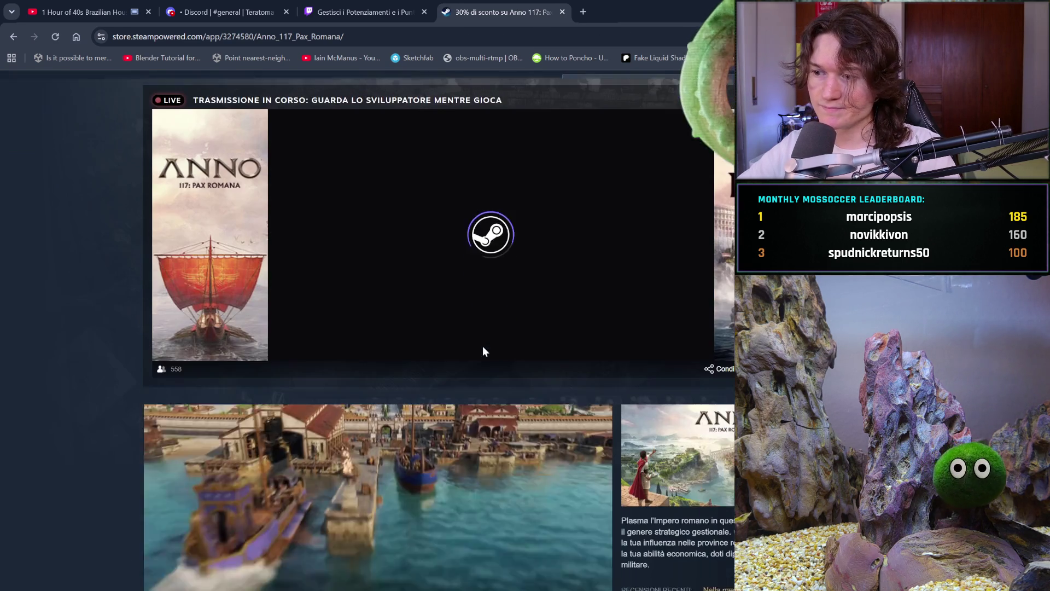
scroll(483, 347, down, 4)
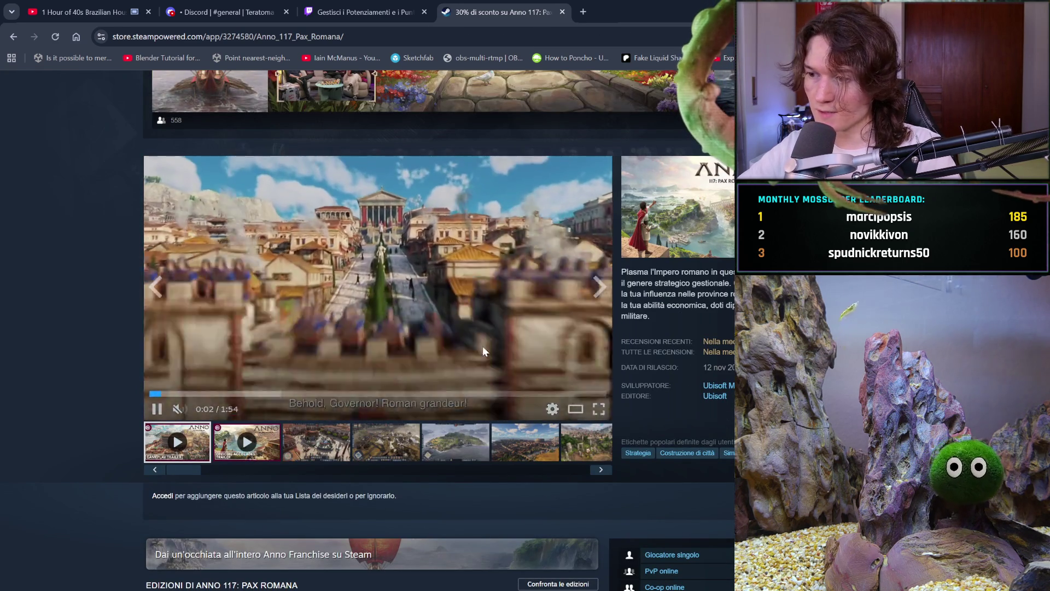
mouse_move(728, 342)
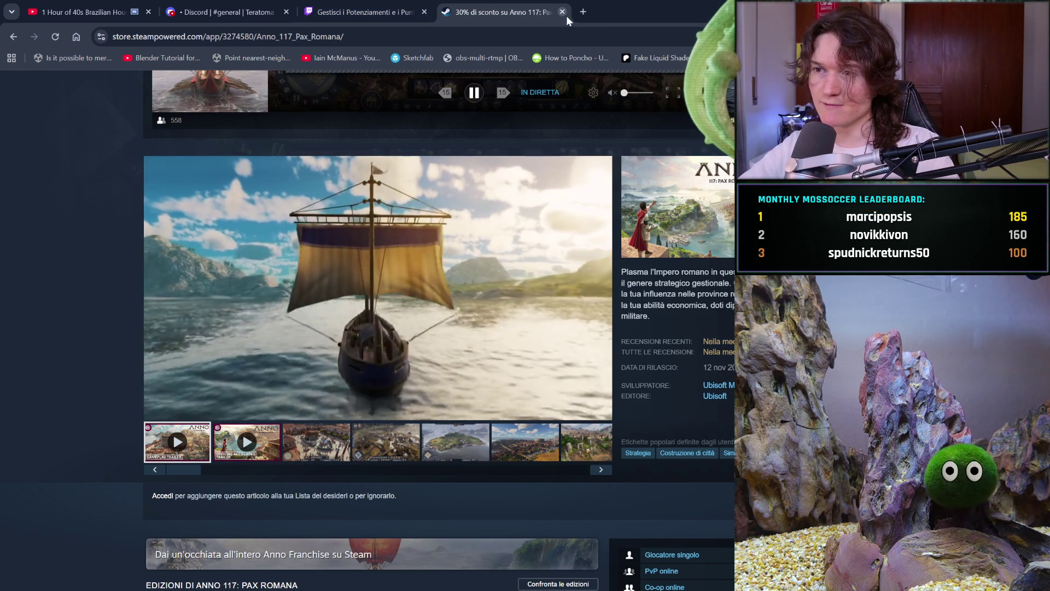
click(565, 15)
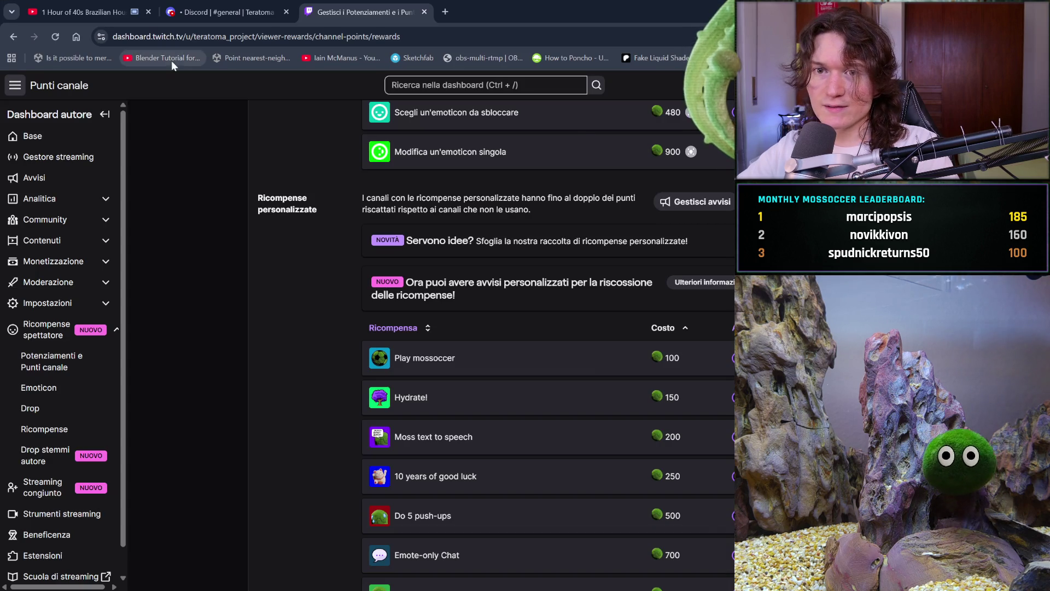
Switch to the tab playing Brazilian household songs
click(82, 12)
mouse_move(143, 482)
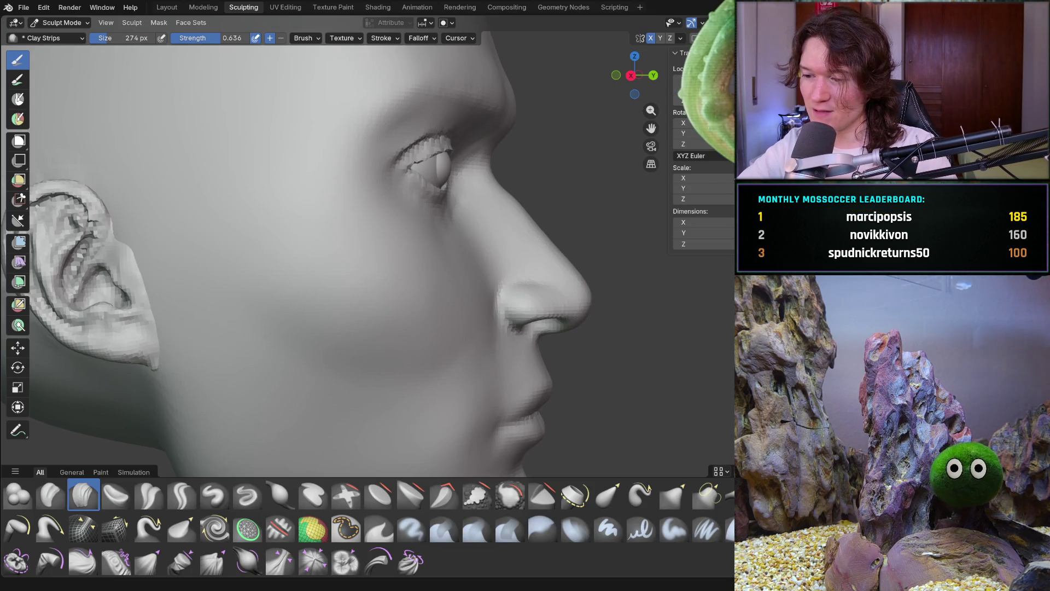
Orbit and zoom around the head to inspect the eye, ear and side profile
mouse_move(386, 298)
middle_down()
mouse_move(303, 347)
mouse_move(292, 265)
middle_up()
middle_drag(318, 356, 282, 264)
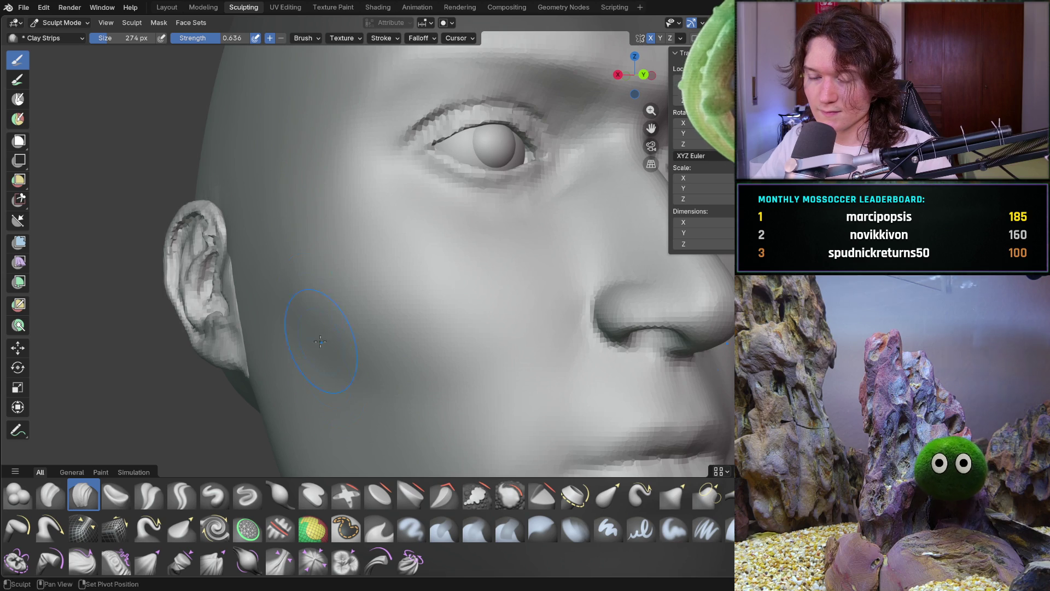
scroll(327, 374, down, 5)
mouse_move(329, 371)
middle_down()
mouse_move(415, 350)
mouse_move(363, 352)
mouse_move(343, 299)
middle_up()
scroll(369, 344, up, 3)
scroll(343, 300, up, 2)
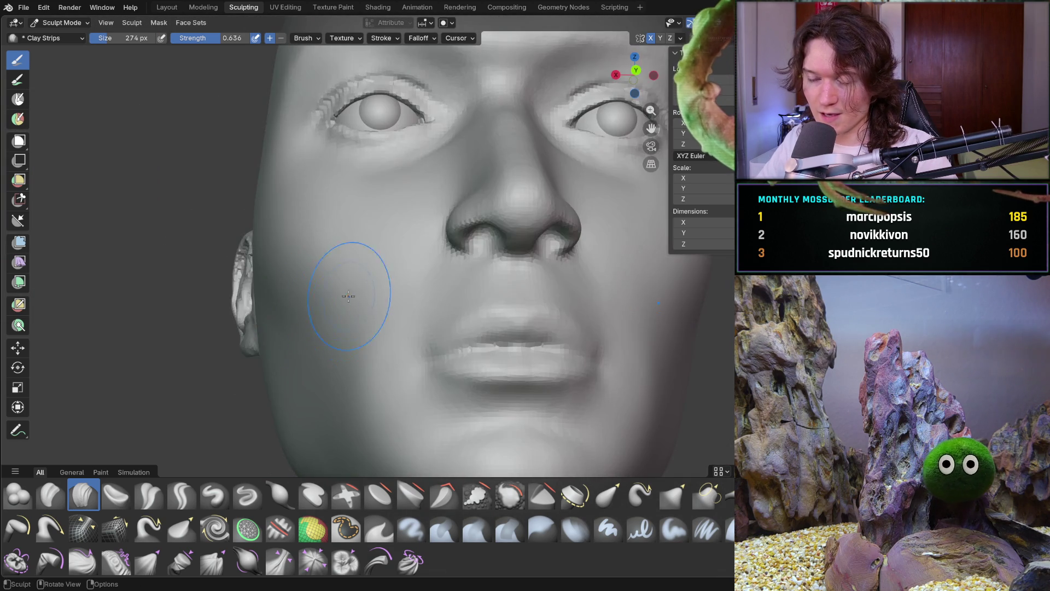
scroll(344, 299, down, 5)
Shrink the Clay Strips brush from 274 px to 170 px from a three-quarter view
mouse_move(355, 350)
middle_down()
mouse_move(340, 331)
mouse_move(371, 354)
middle_up()
scroll(371, 354, down, 2)
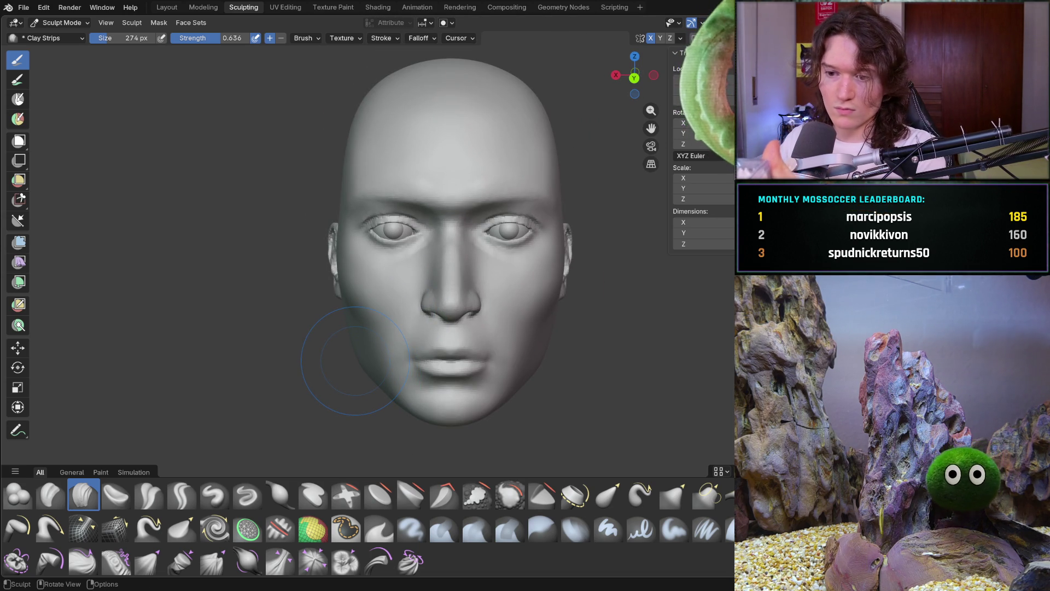
middle_drag(339, 405, 383, 306)
scroll(383, 306, up, 5)
key(f)
click(367, 329)
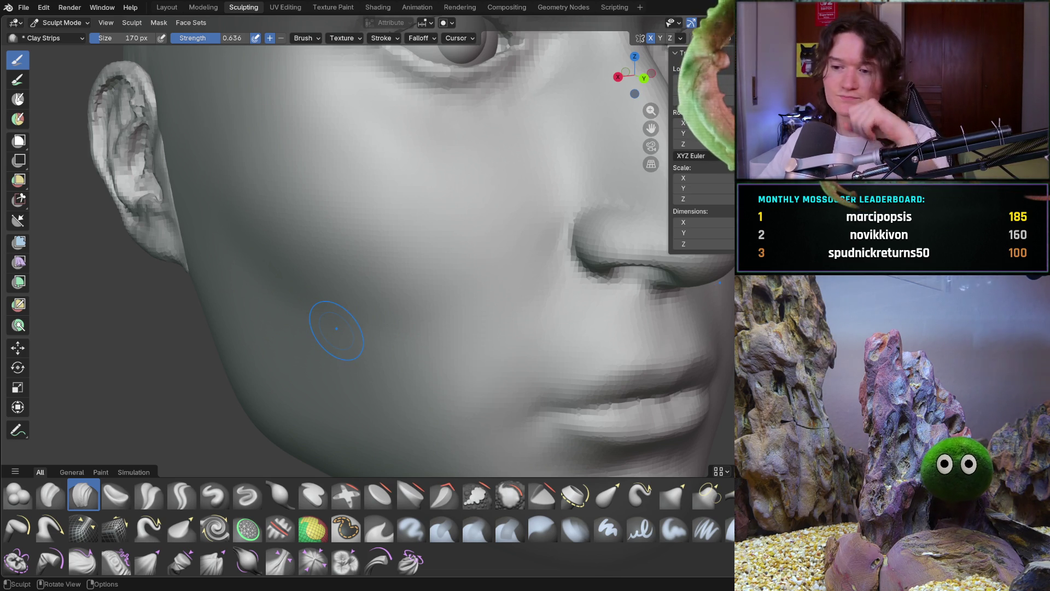
Add clay strip strokes across the upper and lower cheek
mouse_move(343, 311)
mouse_down()
mouse_move(334, 304)
mouse_move(363, 323)
mouse_move(322, 289)
mouse_up()
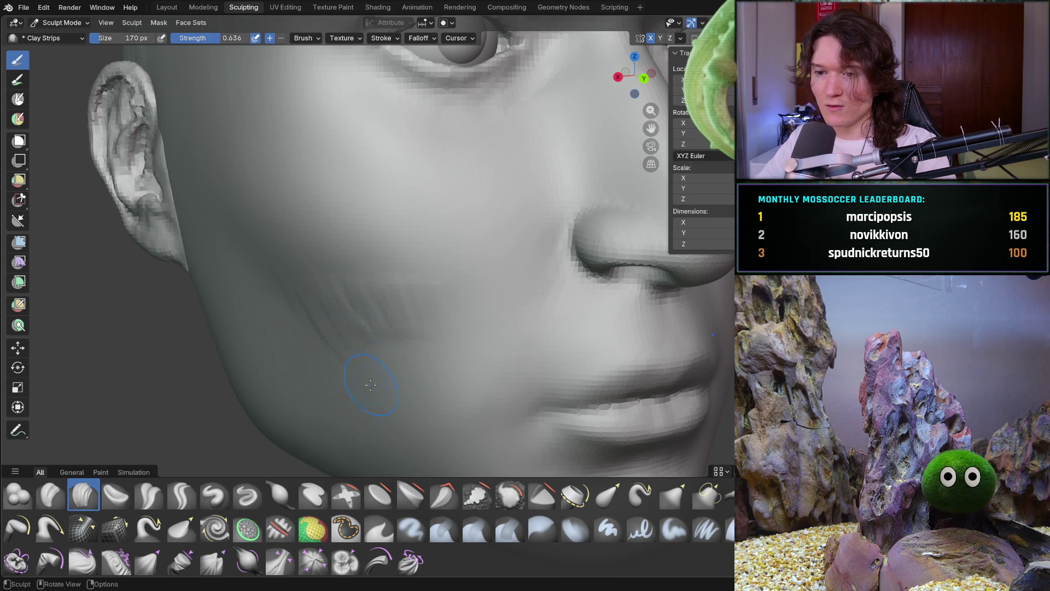
mouse_move(367, 385)
mouse_down()
mouse_move(376, 318)
mouse_move(431, 303)
mouse_up()
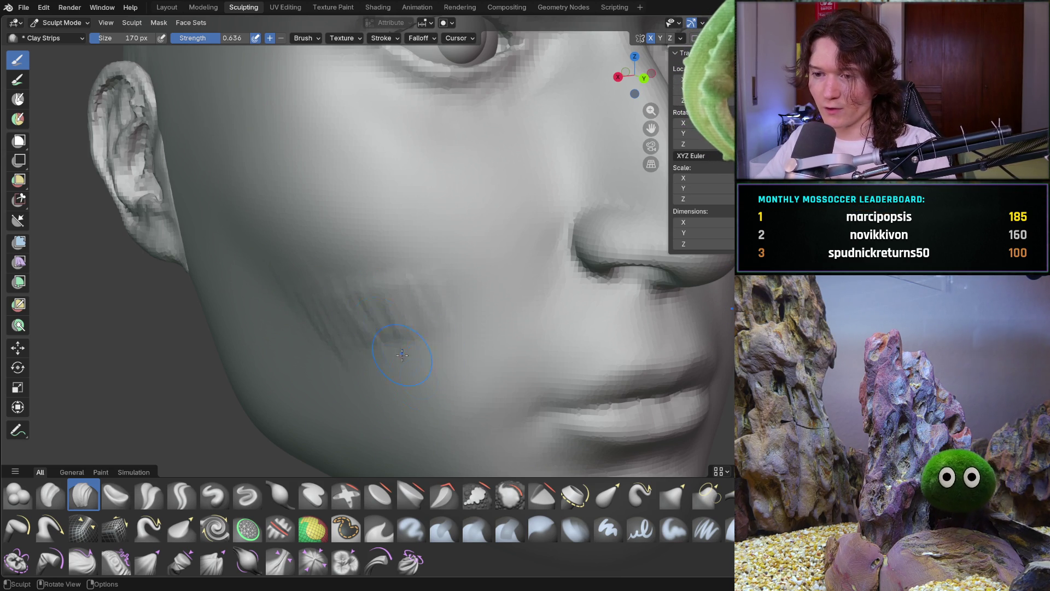
mouse_move(374, 378)
mouse_down()
mouse_move(382, 295)
mouse_move(415, 329)
mouse_move(440, 302)
mouse_up()
mouse_move(442, 300)
middle_down()
mouse_move(317, 268)
mouse_move(336, 263)
middle_up()
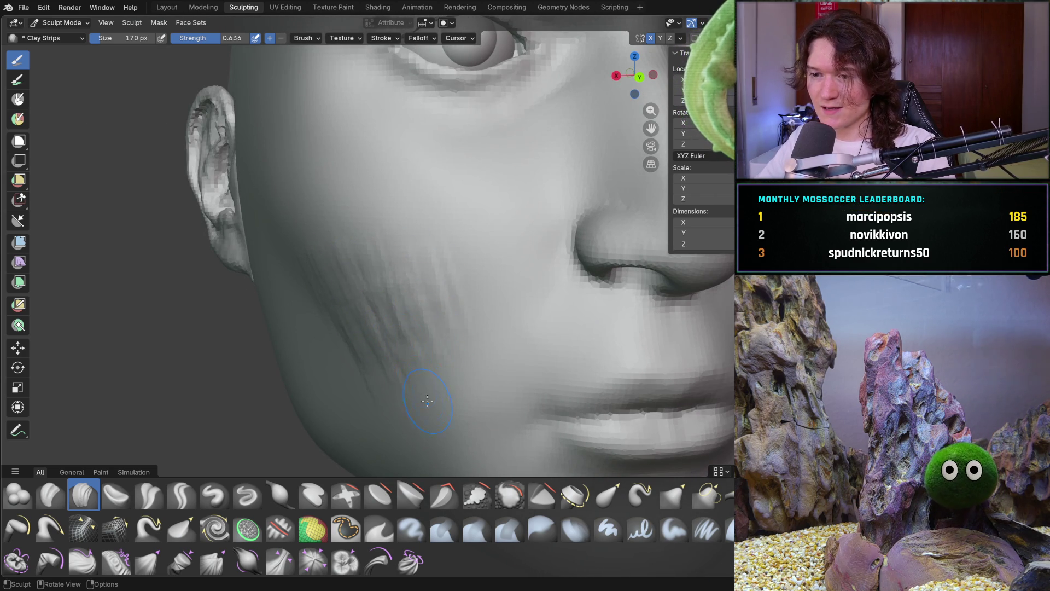
middle_drag(463, 331, 463, 330)
mouse_move(449, 255)
middle_down()
mouse_move(398, 257)
mouse_move(445, 276)
middle_up()
middle_drag(317, 361, 319, 364)
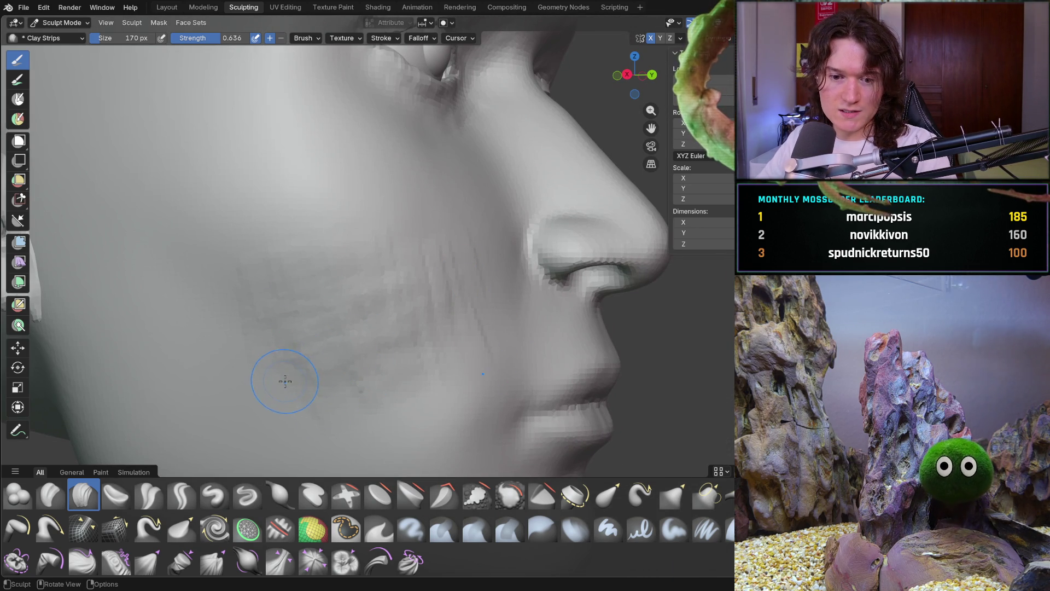
middle_drag(216, 299, 224, 300)
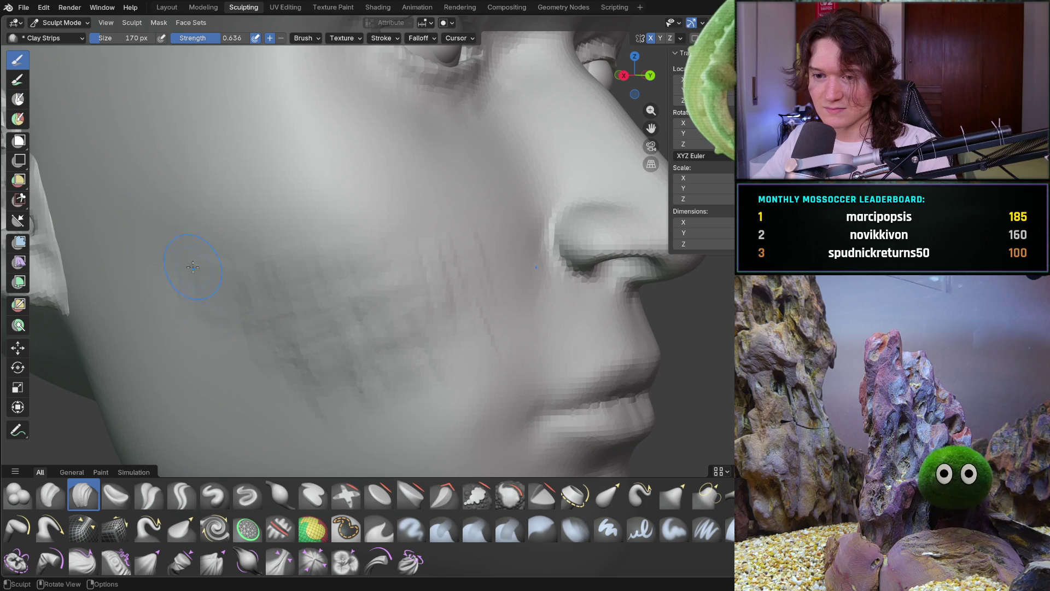
Sculpt two more strokes across and up the cheek from closer views
drag(203, 274, 236, 264)
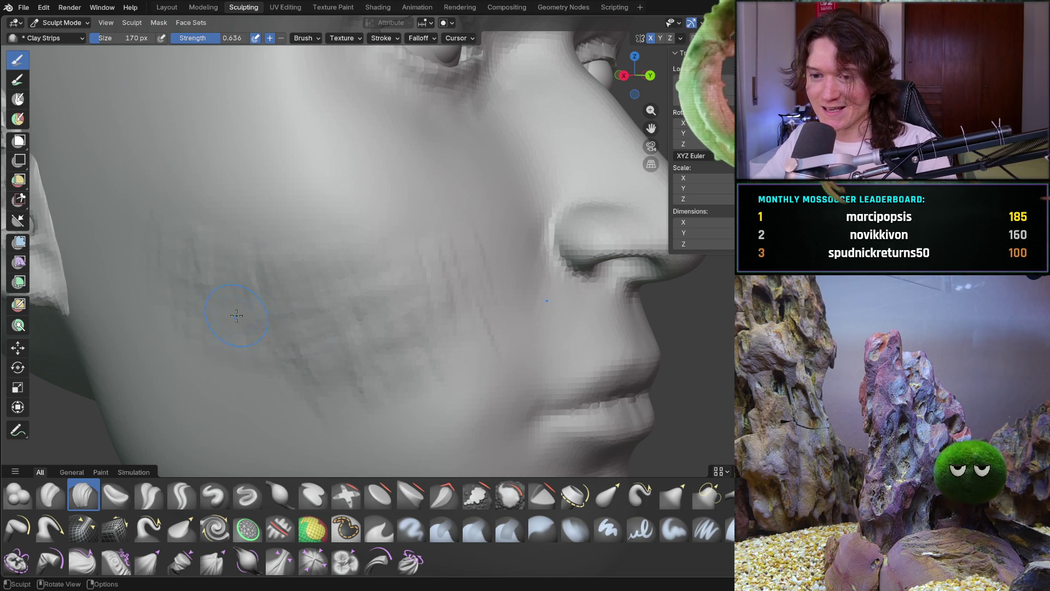
mouse_move(297, 379)
ctrl+middle_down()
mouse_move(328, 386)
mouse_move(377, 318)
ctrl+middle_up()
scroll(377, 318, up, 5)
drag(377, 318, 315, 288)
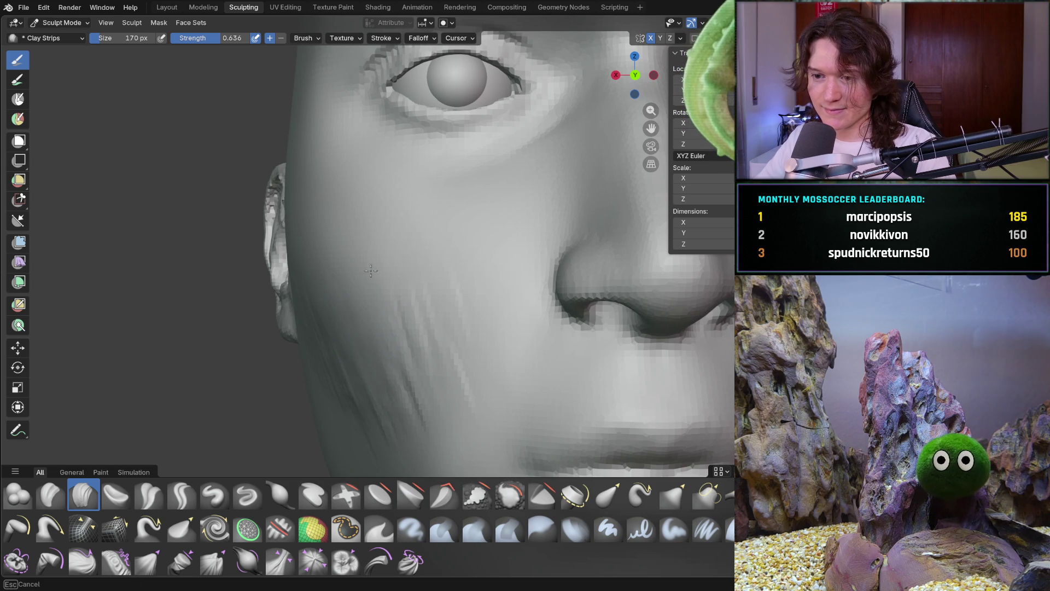
drag(459, 308, 429, 356)
middle_drag(429, 356, 445, 323)
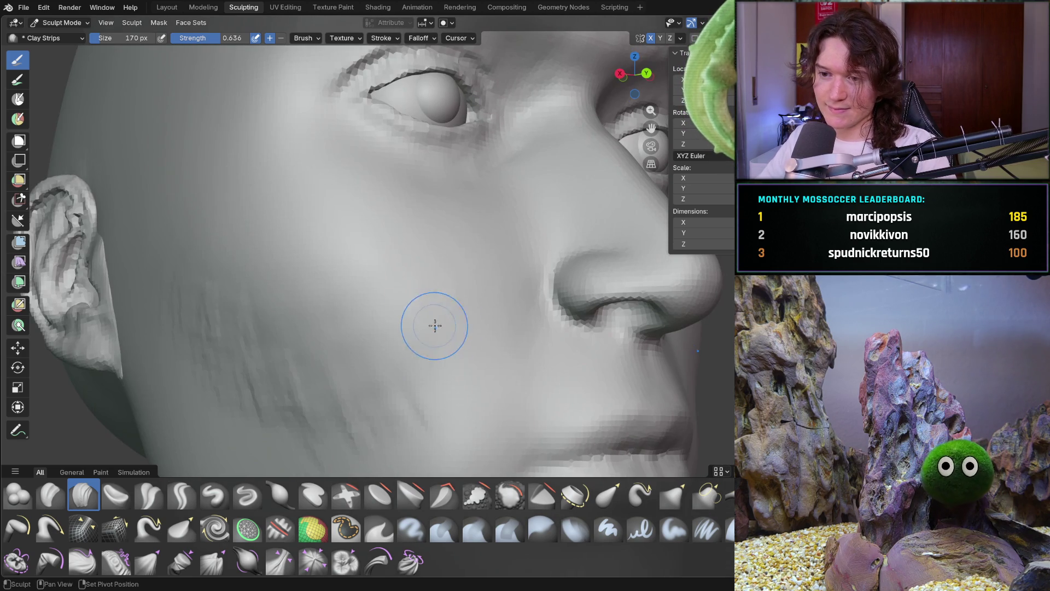
drag(168, 276, 168, 277)
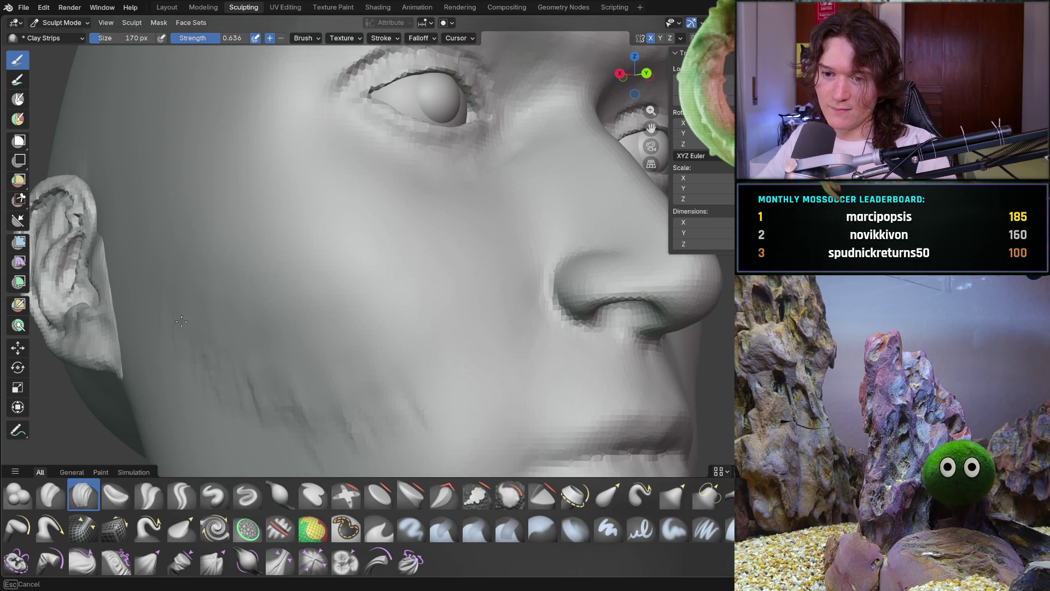
Sculpt a downward stroke across the cheek, checking it from the nose side and front
mouse_move(172, 355)
mouse_down()
mouse_move(332, 437)
mouse_move(410, 415)
mouse_up()
middle_drag(410, 415, 376, 415)
drag(375, 415, 332, 330)
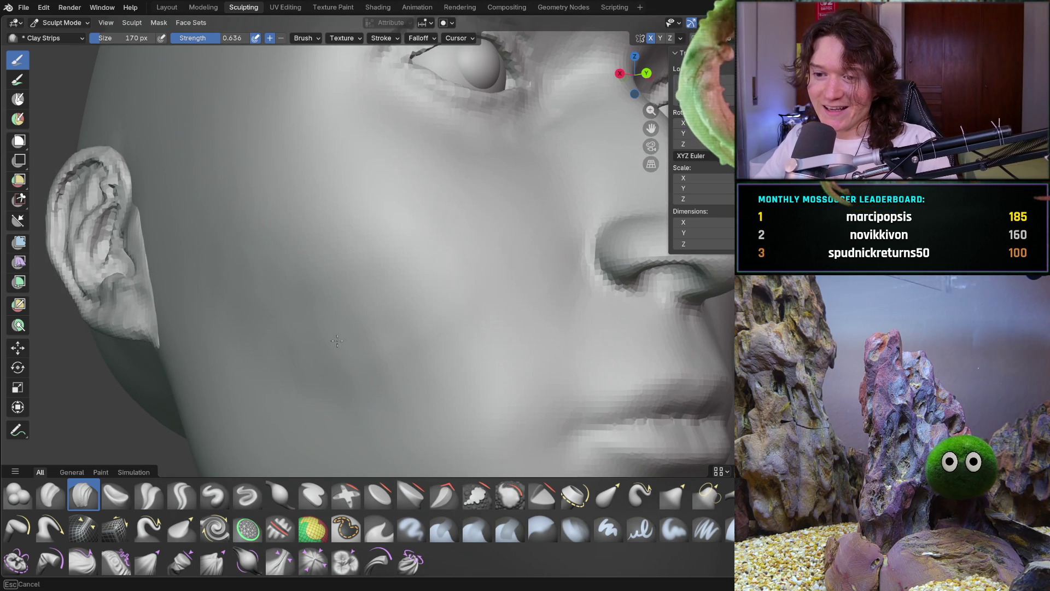
drag(399, 352, 317, 347)
middle_drag(317, 347, 356, 368)
drag(356, 368, 290, 313)
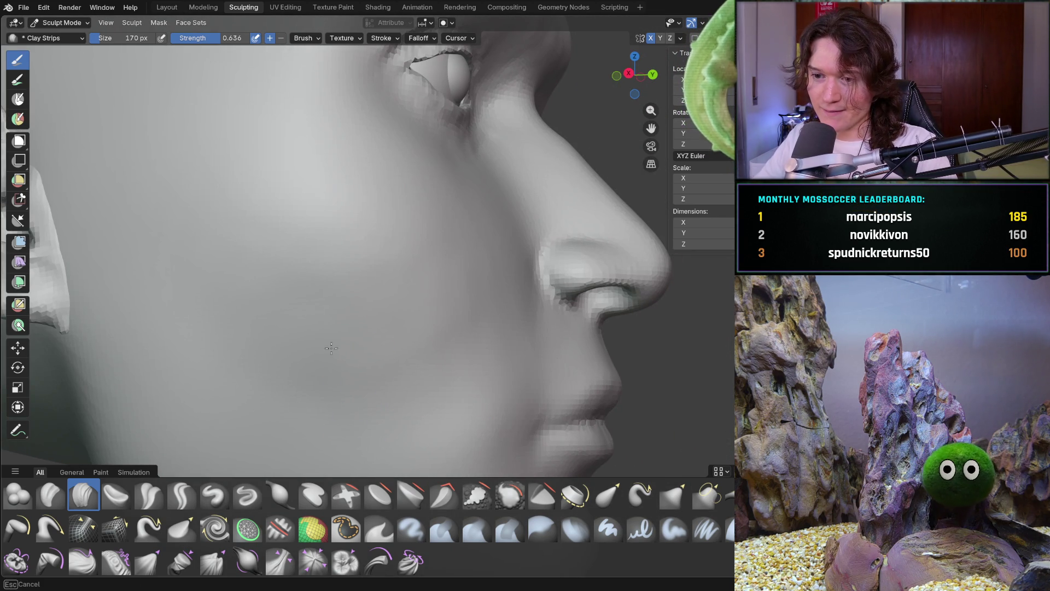
drag(465, 341, 418, 335)
mouse_move(417, 335)
middle_down()
mouse_move(336, 300)
mouse_move(336, 317)
mouse_move(317, 279)
mouse_move(298, 271)
middle_up()
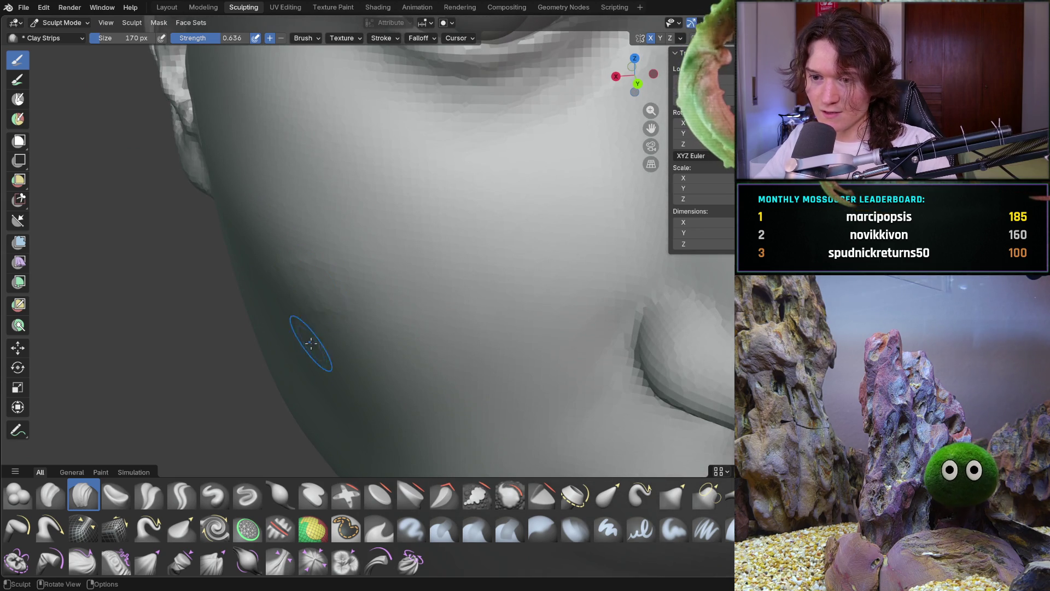
Sculpt light clay strokes on the cheek between the nose and ear
middle_drag(293, 311, 313, 323)
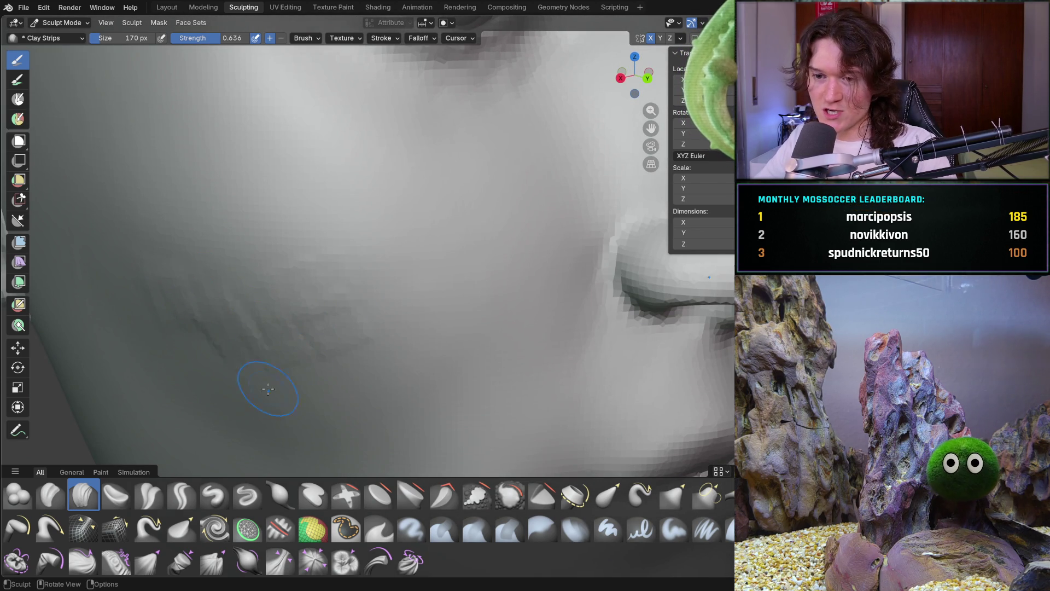
middle_drag(217, 330, 210, 302)
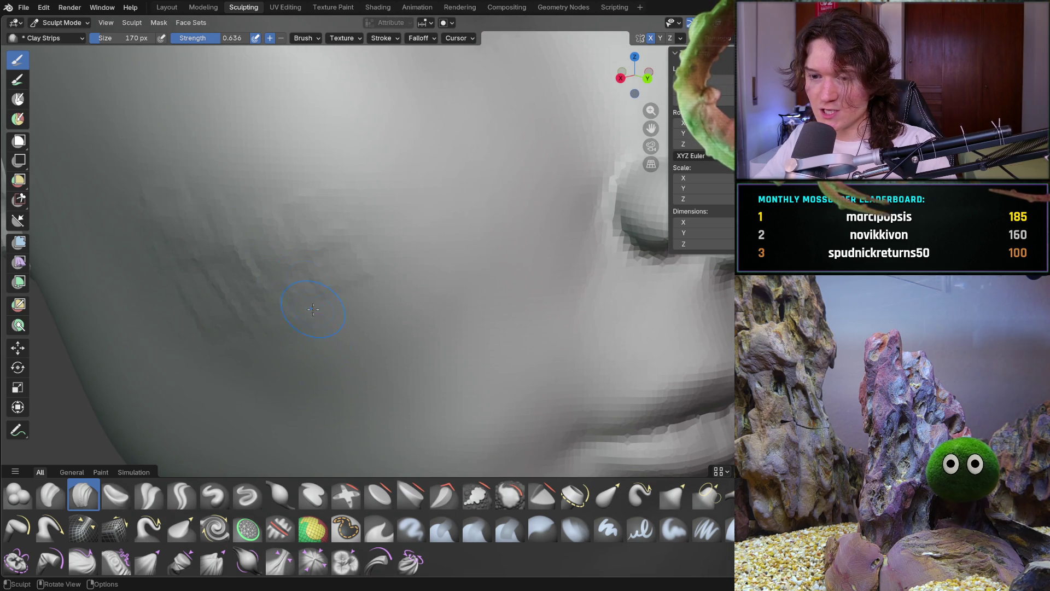
drag(379, 339, 254, 329)
middle_drag(254, 328, 251, 257)
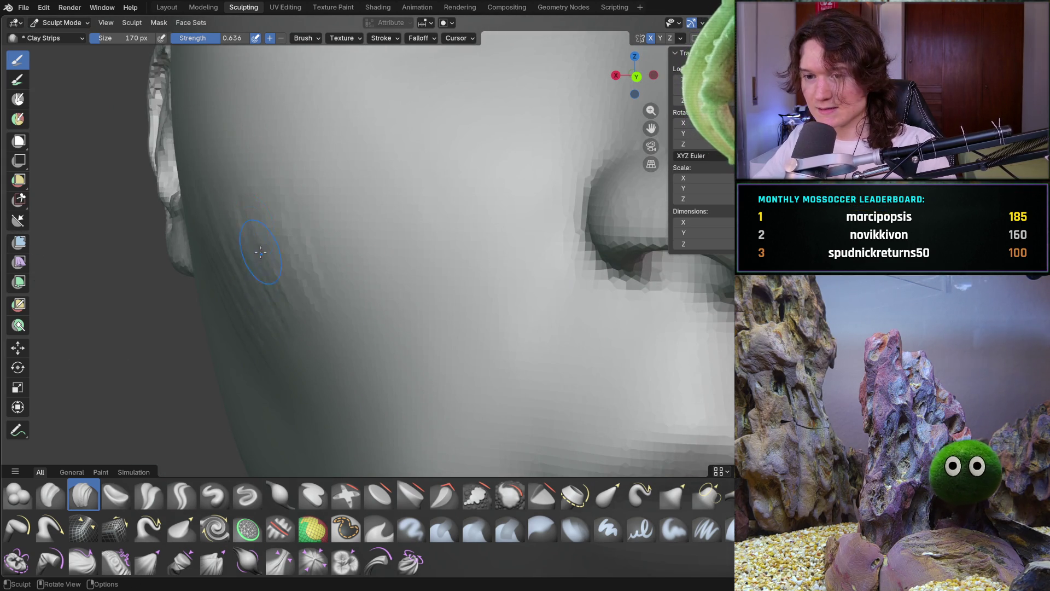
drag(300, 296, 306, 224)
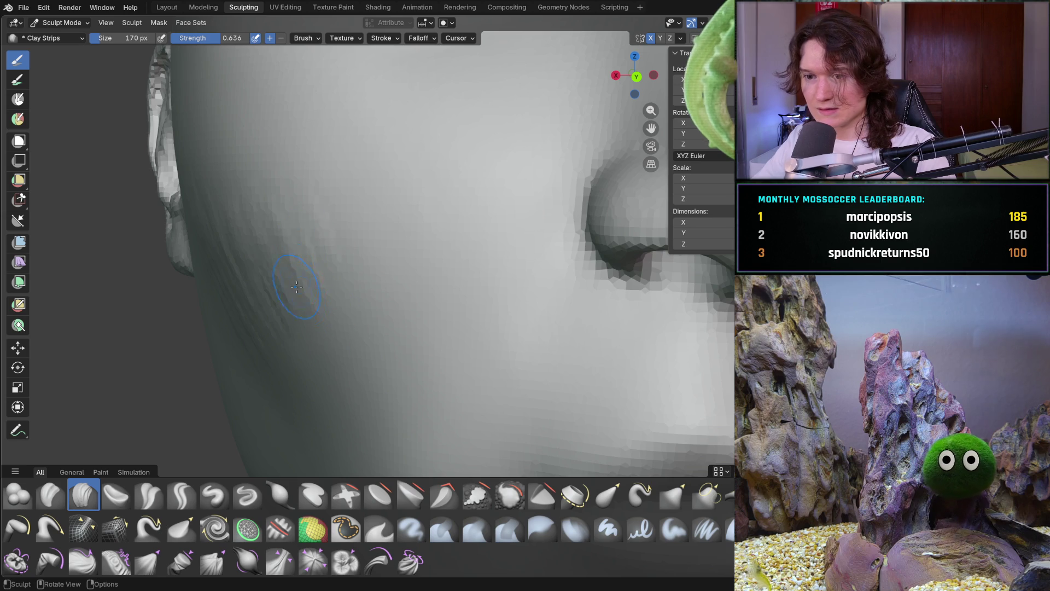
middle_drag(295, 273, 358, 263)
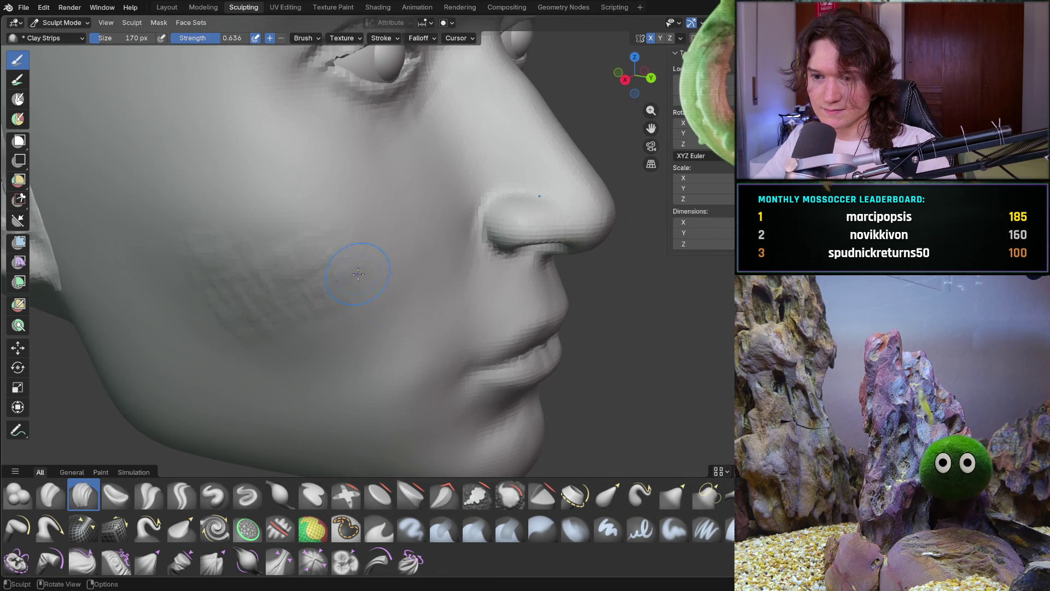
scroll(360, 262, up, 3)
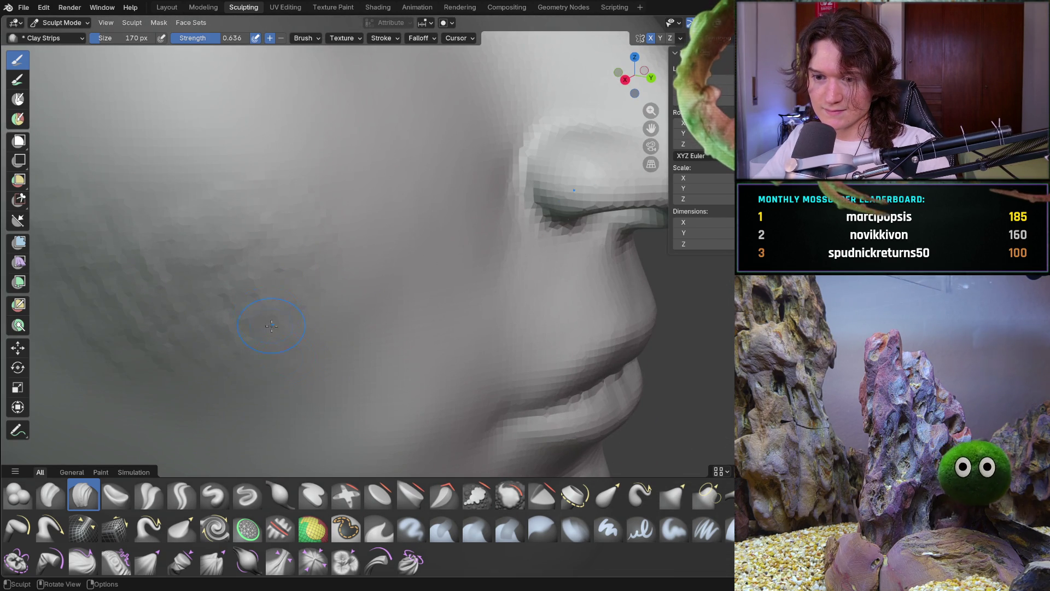
drag(328, 262, 310, 186)
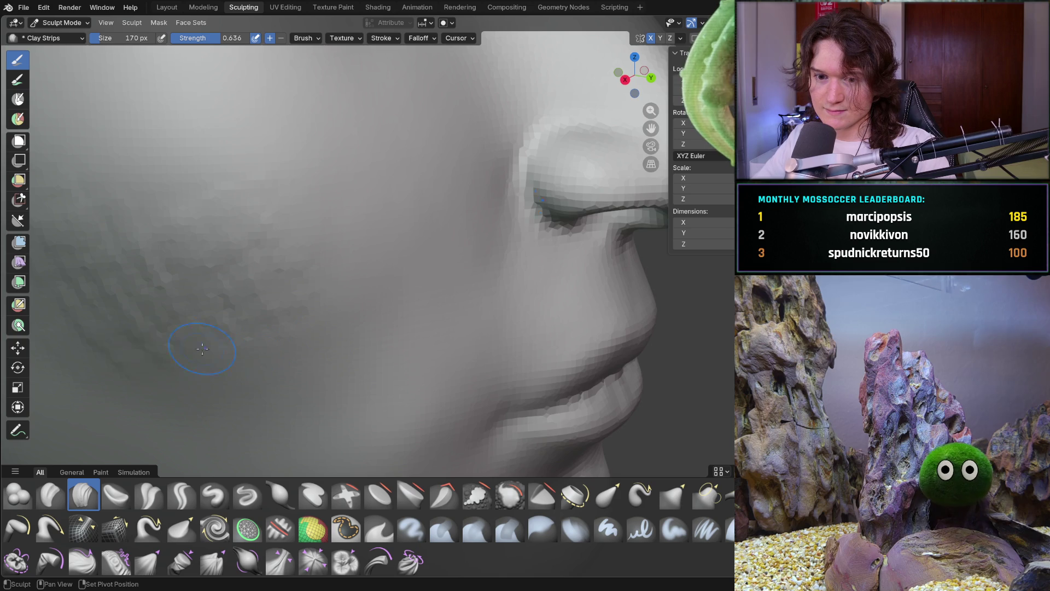
scroll(145, 295, up, 4)
Lay a continuous clay strip stroke down across the cheek
drag(147, 294, 188, 261)
drag(206, 204, 241, 163)
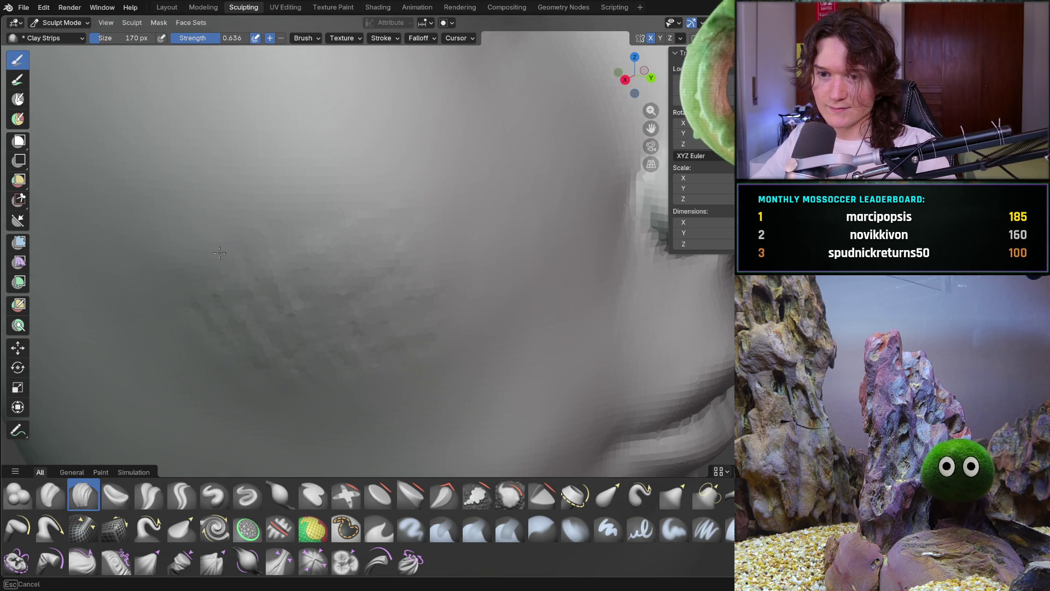
drag(274, 221, 303, 258)
drag(275, 344, 306, 377)
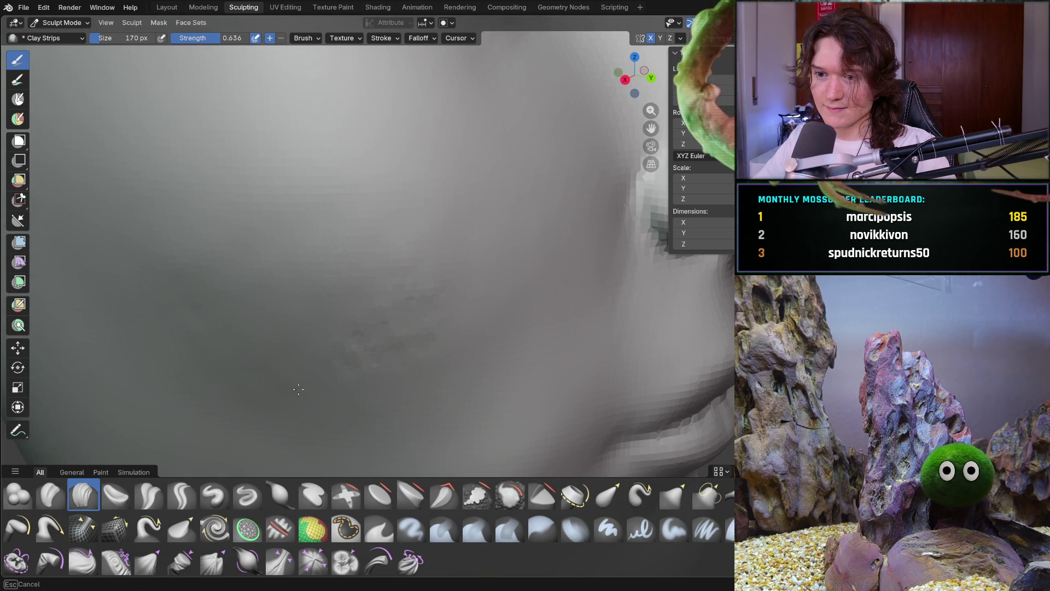
drag(406, 351, 376, 246)
scroll(375, 246, down, 3)
Enlarge the brush to 386 px and build up the cheek with broad strokes
key(f)
click(447, 308)
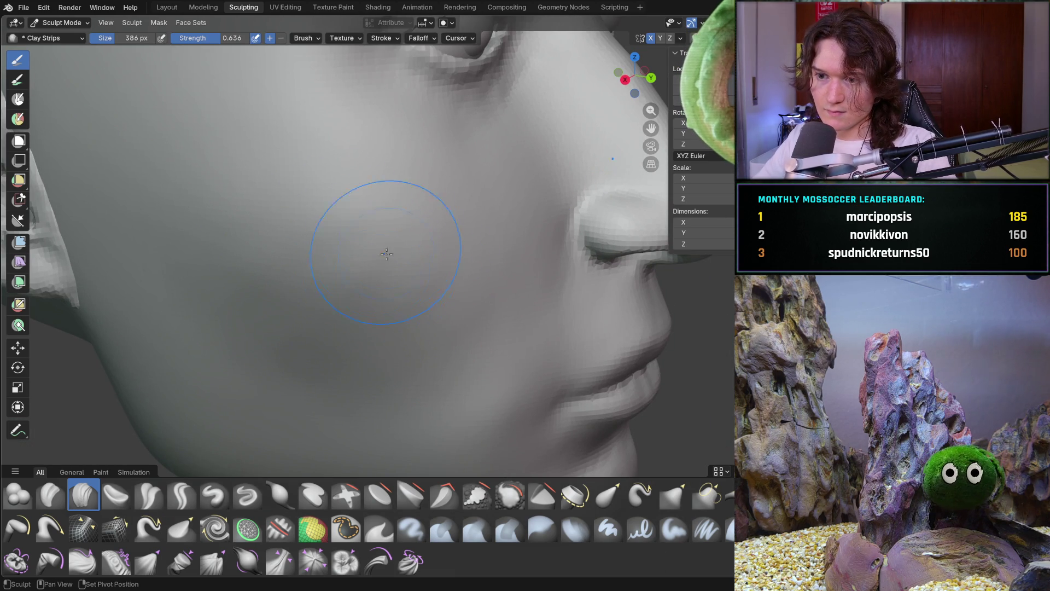
mouse_move(311, 329)
mouse_down()
mouse_move(344, 242)
mouse_move(433, 250)
mouse_up()
mouse_move(350, 325)
mouse_down()
mouse_move(294, 312)
mouse_move(351, 211)
mouse_move(339, 290)
mouse_move(285, 346)
mouse_move(382, 284)
mouse_move(445, 316)
mouse_move(340, 328)
mouse_up()
scroll(276, 237, down, 5)
middle_drag(276, 237, 311, 249)
scroll(317, 251, up, 5)
mouse_move(317, 252)
mouse_down()
mouse_move(274, 298)
mouse_move(140, 300)
mouse_move(215, 266)
mouse_move(273, 263)
mouse_up()
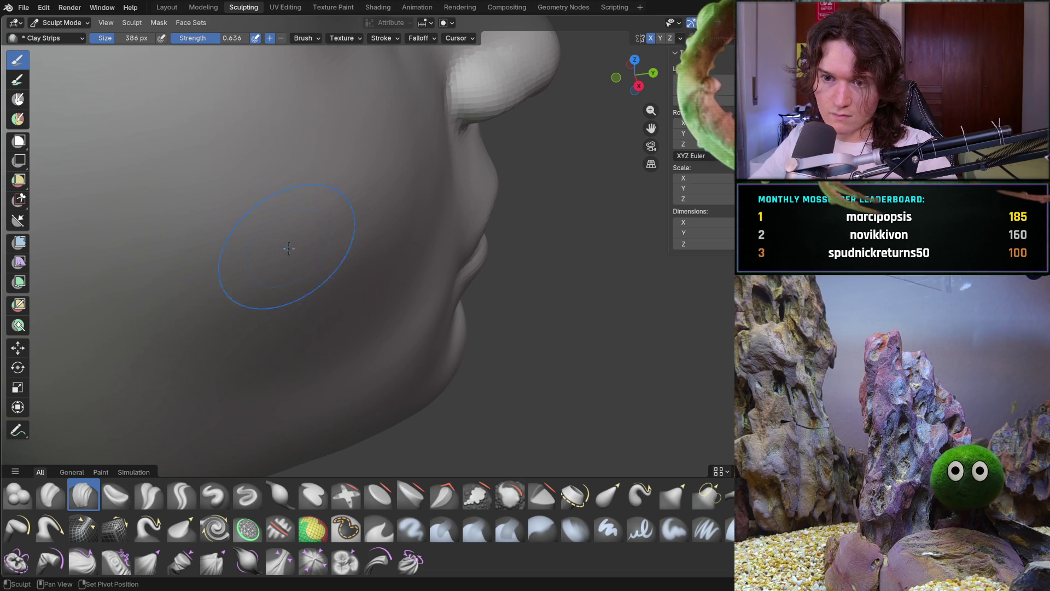
middle_drag(228, 208, 224, 301)
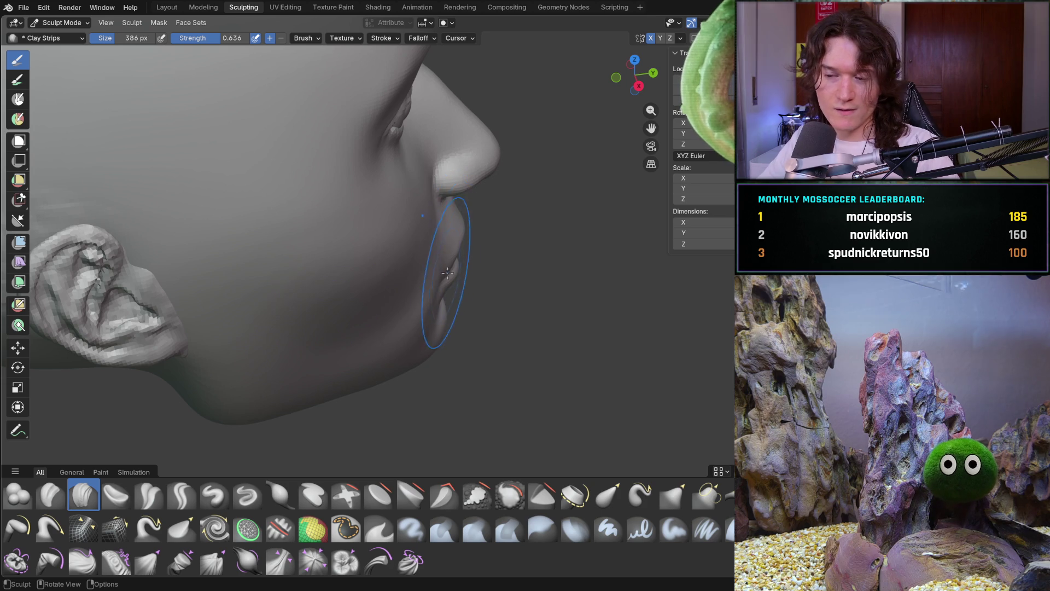
Orbit to inspect the head's full profile, front and three-quarter views
mouse_move(434, 258)
middle_down()
mouse_move(352, 282)
mouse_move(327, 310)
mouse_move(314, 307)
middle_up()
scroll(308, 303, up, 4)
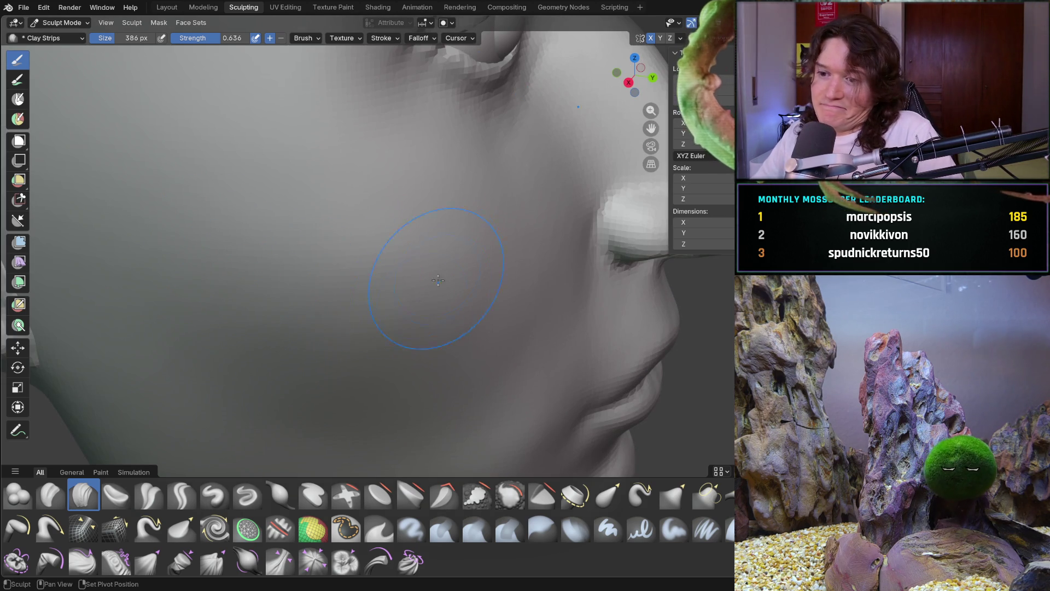
ctrl+middle_drag(476, 259, 402, 390)
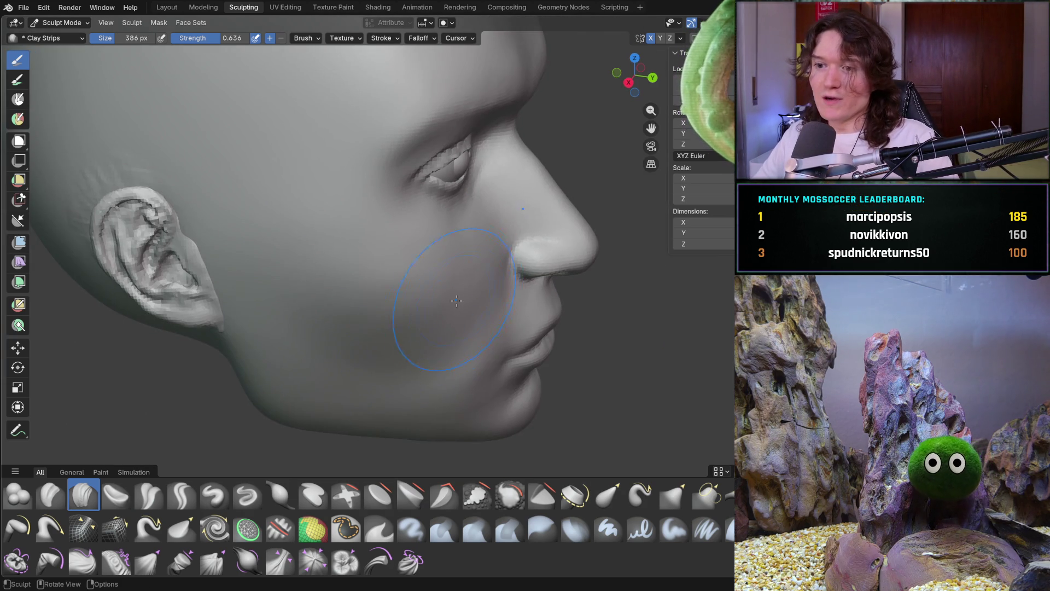
middle_drag(463, 297, 356, 295)
mouse_move(441, 317)
middle_down()
mouse_move(426, 263)
mouse_move(300, 279)
mouse_move(296, 331)
middle_up()
mouse_move(311, 417)
middle_down()
mouse_move(372, 394)
mouse_move(386, 375)
mouse_move(312, 370)
mouse_move(381, 361)
middle_up()
scroll(366, 302, up, 4)
scroll(366, 303, down, 4)
scroll(381, 361, up, 4)
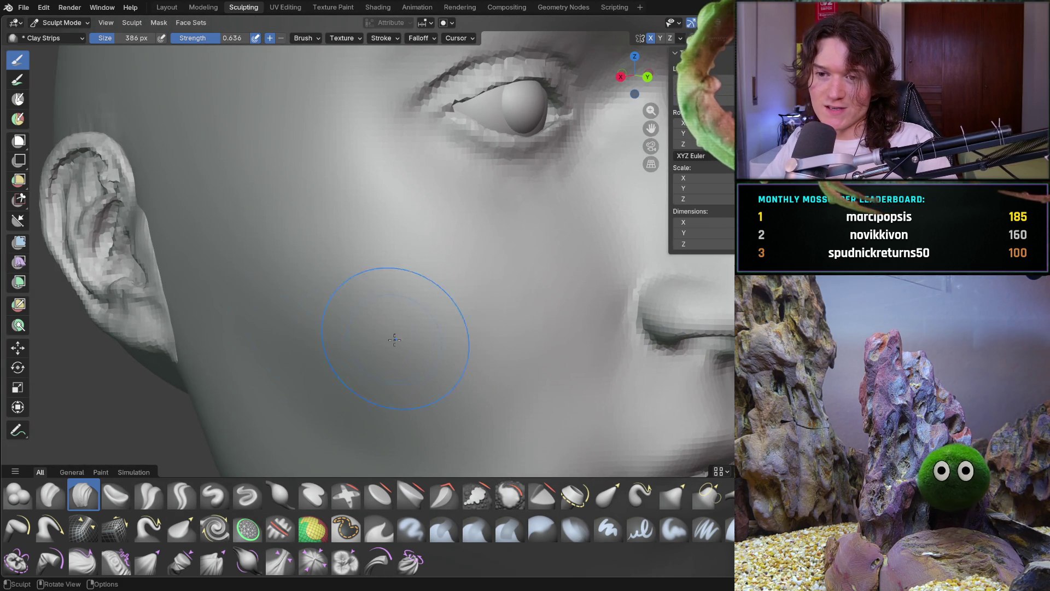
Check the jaw, ear and front of the face from several angles
mouse_move(319, 321)
middle_down()
mouse_move(398, 328)
mouse_move(362, 309)
middle_up()
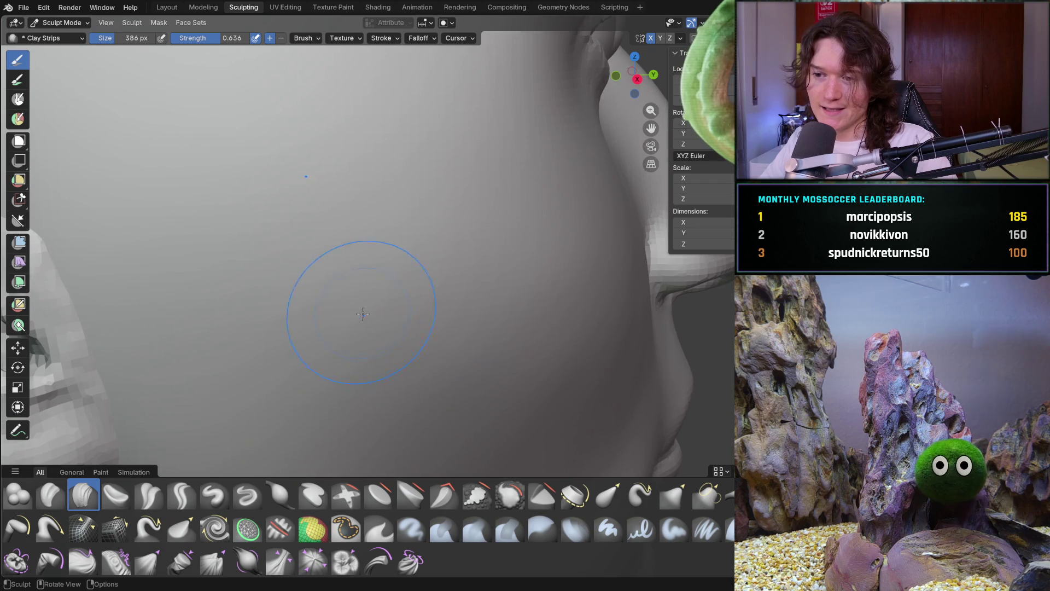
middle_drag(462, 326, 291, 316)
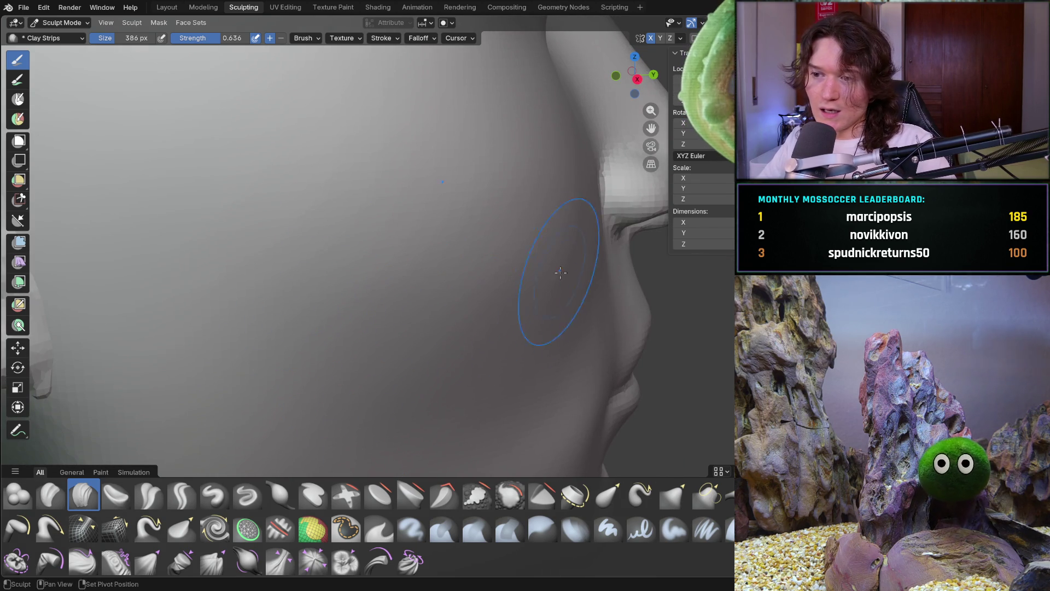
middle_drag(506, 298, 402, 281)
middle_drag(600, 277, 375, 347)
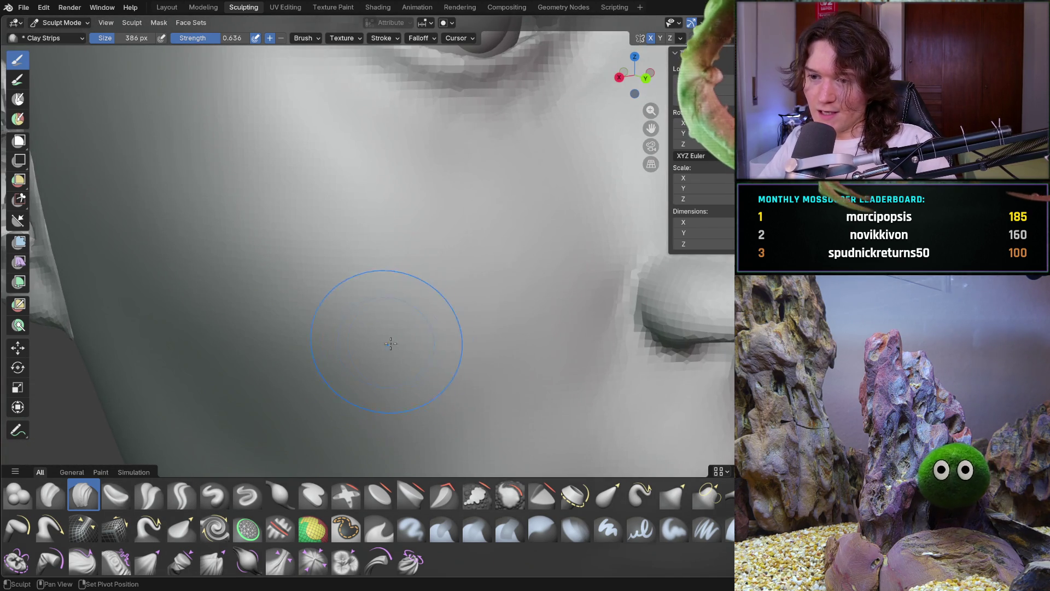
scroll(453, 311, down, 5)
mouse_move(352, 304)
middle_down()
mouse_move(356, 380)
mouse_move(334, 351)
mouse_move(352, 360)
mouse_move(355, 347)
mouse_move(404, 334)
mouse_move(378, 244)
middle_up()
Set the brush size to 260 px and view the ear from the side
key(f)
click(360, 258)
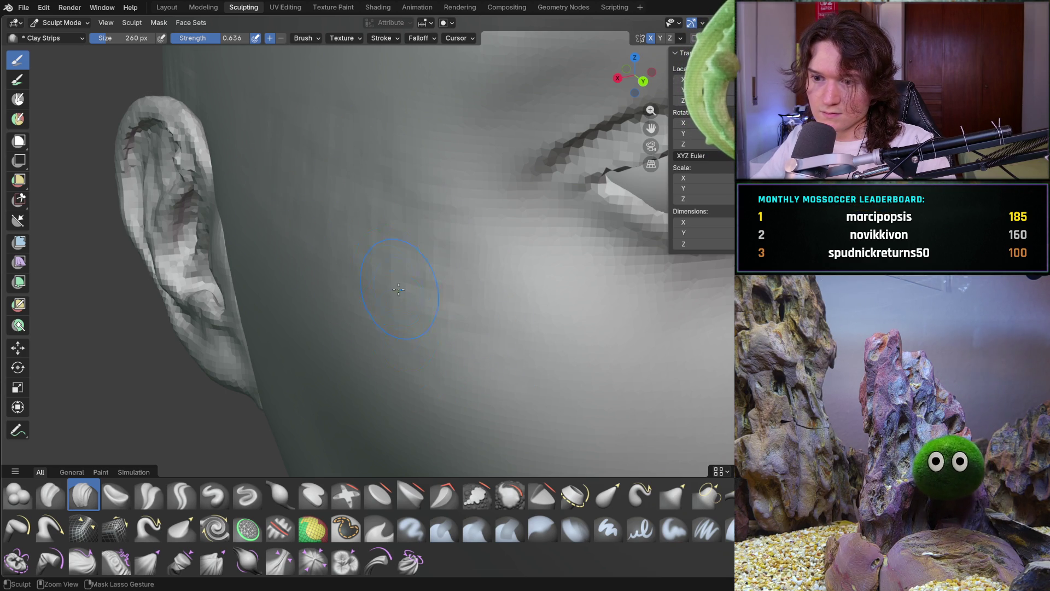
scroll(232, 162, down, 5)
middle_drag(232, 162, 371, 256)
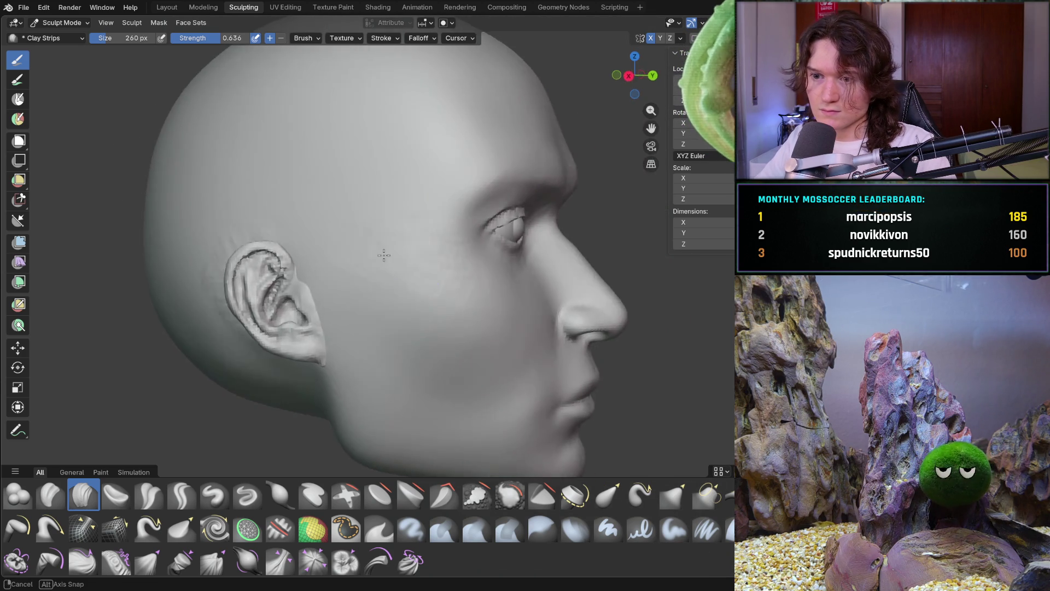
scroll(371, 256, up, 5)
mouse_move(370, 176)
middle_down()
mouse_move(292, 226)
mouse_move(257, 352)
mouse_move(277, 321)
mouse_move(235, 274)
mouse_move(268, 303)
middle_up()
scroll(315, 301, up, 6)
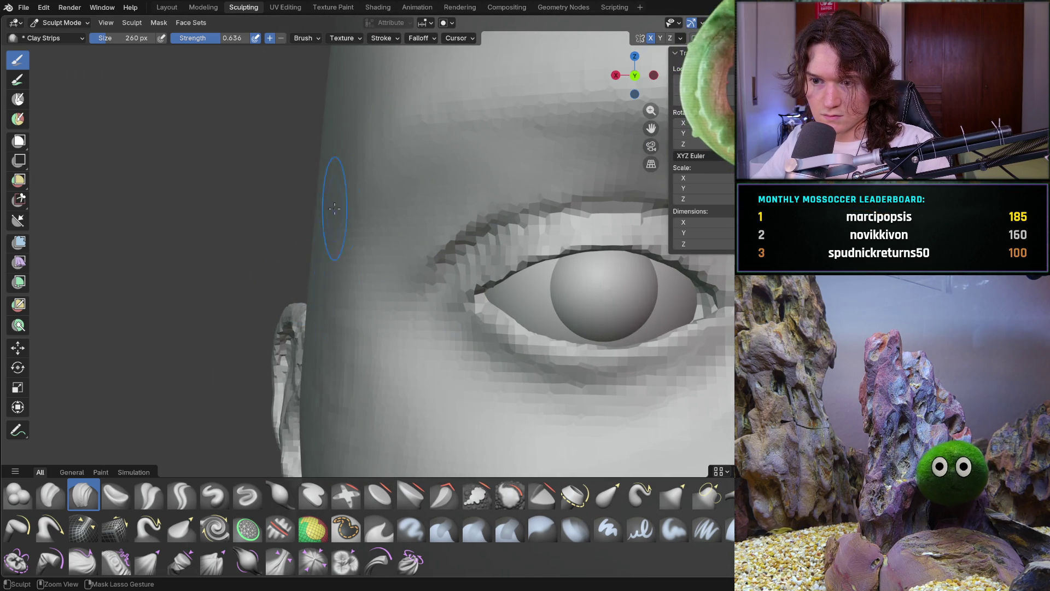
scroll(329, 349, down, 6)
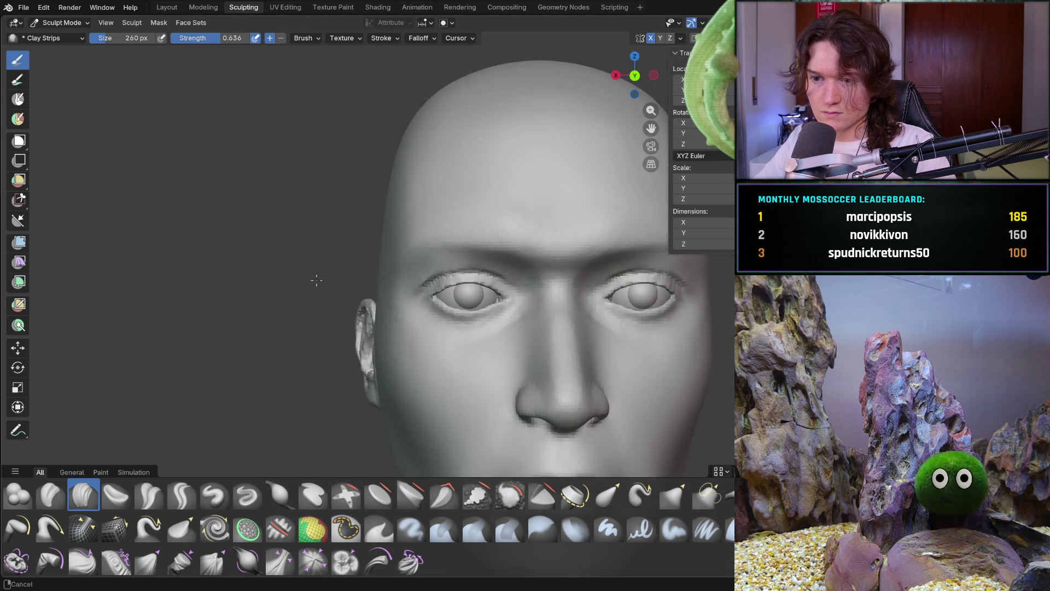
Pan and orbit closely around the ear, ending on a front view of the face
mouse_move(323, 356)
middle_down()
mouse_move(407, 377)
mouse_move(410, 422)
mouse_move(373, 357)
mouse_move(449, 265)
middle_up()
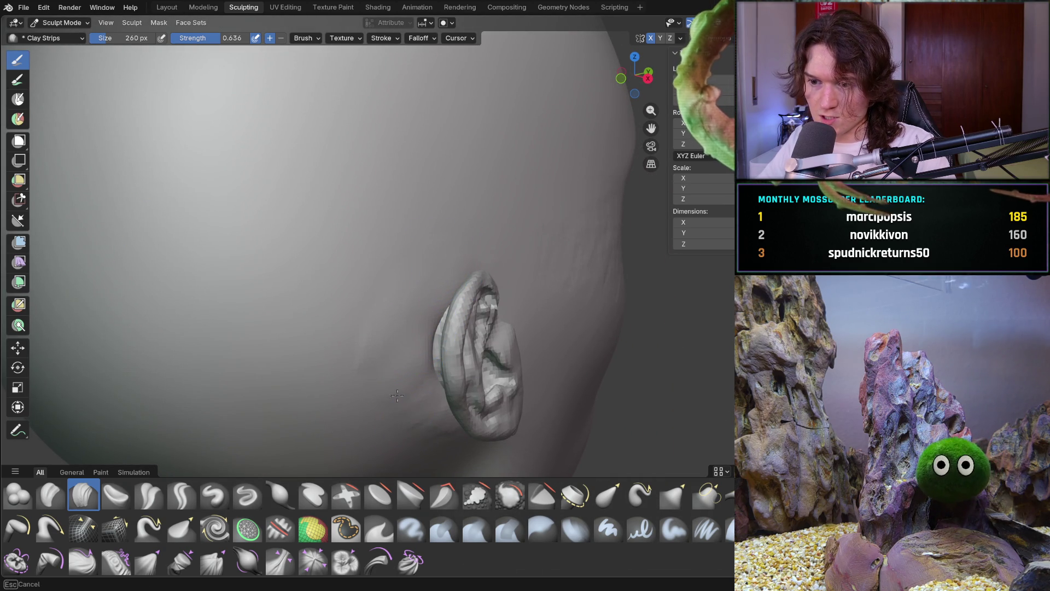
middle_drag(416, 396, 445, 308)
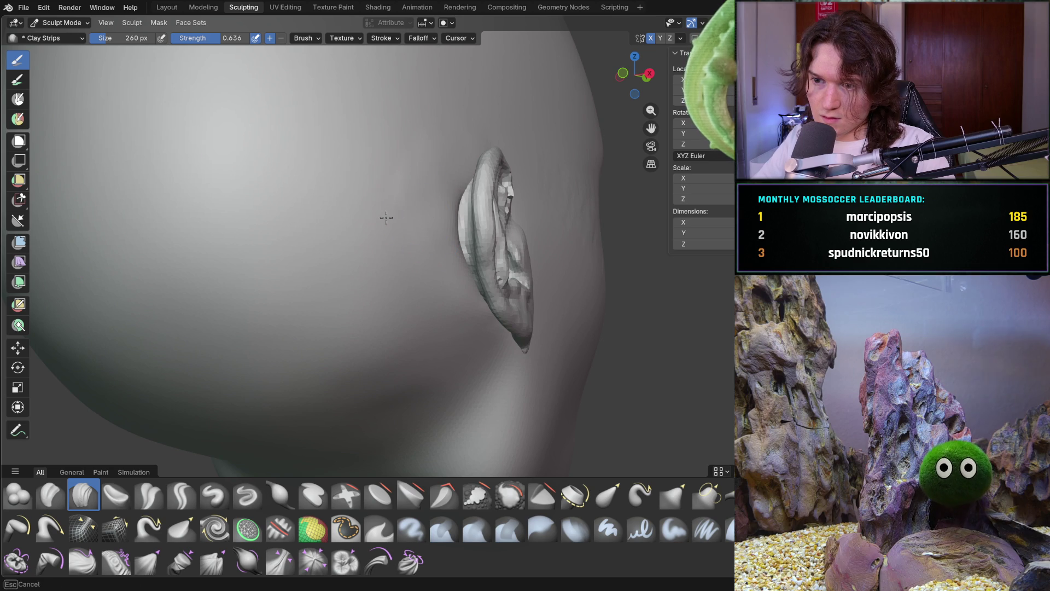
mouse_move(415, 189)
shift+middle_down()
mouse_move(394, 241)
mouse_move(399, 275)
mouse_move(368, 328)
mouse_move(398, 379)
mouse_move(471, 307)
shift+middle_up()
scroll(471, 306, up, 8)
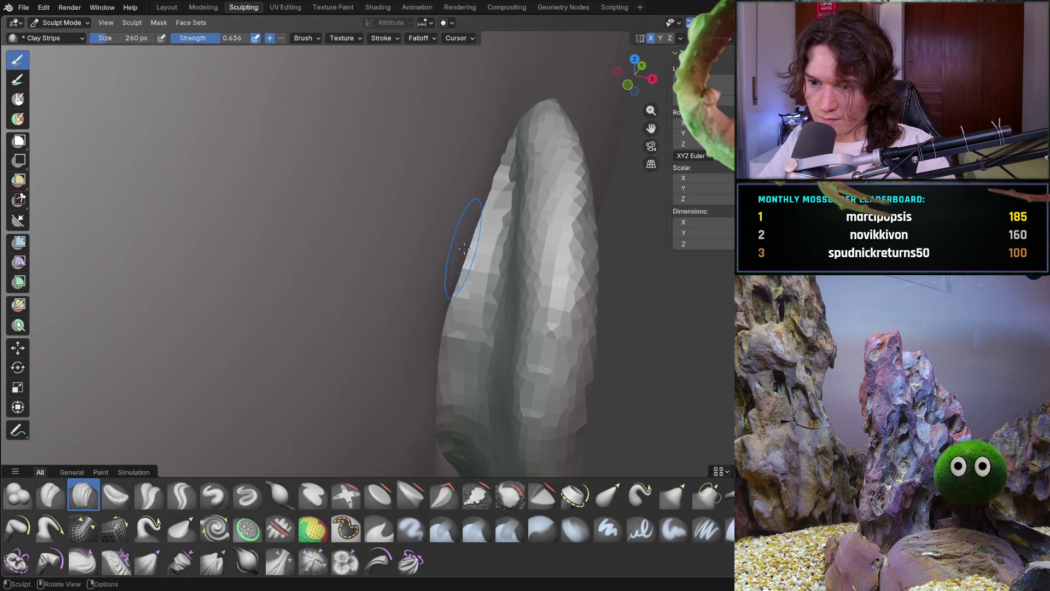
shift+middle_drag(396, 343, 374, 246)
middle_drag(408, 280, 412, 288)
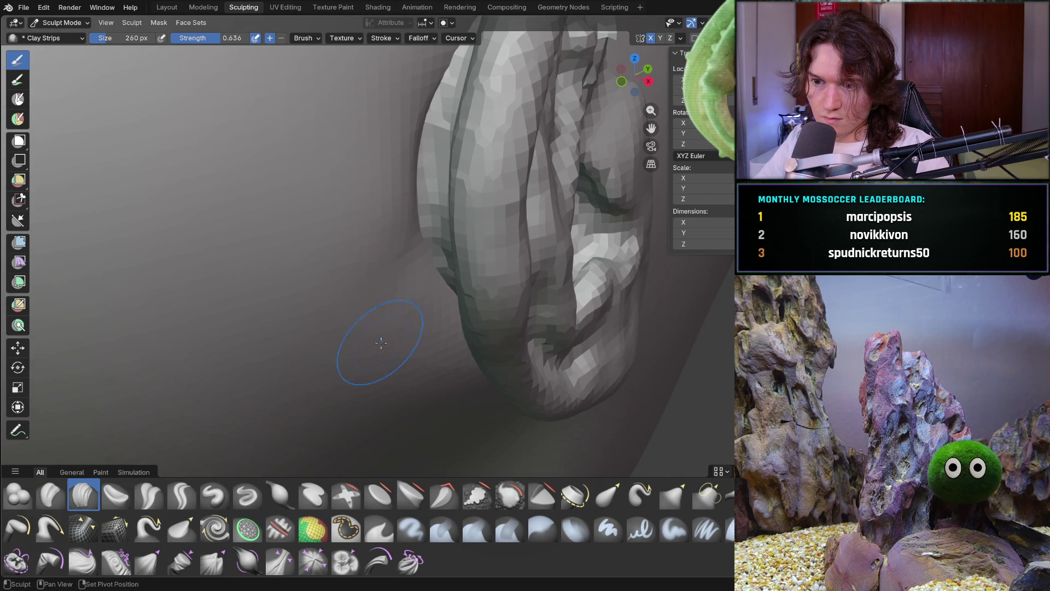
middle_drag(423, 317, 423, 320)
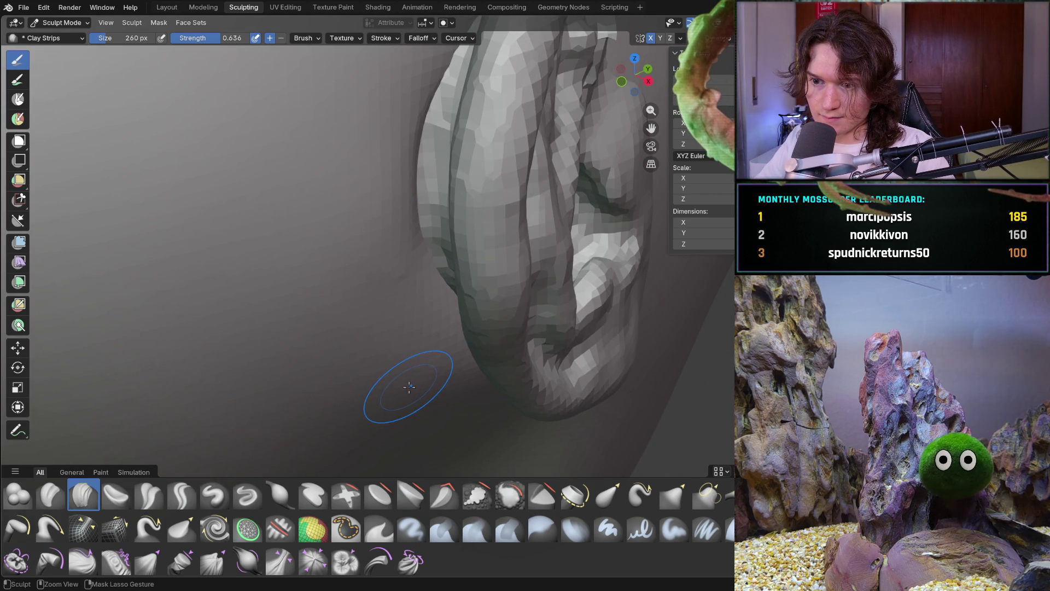
mouse_move(385, 367)
middle_down()
mouse_move(406, 315)
mouse_move(427, 310)
middle_up()
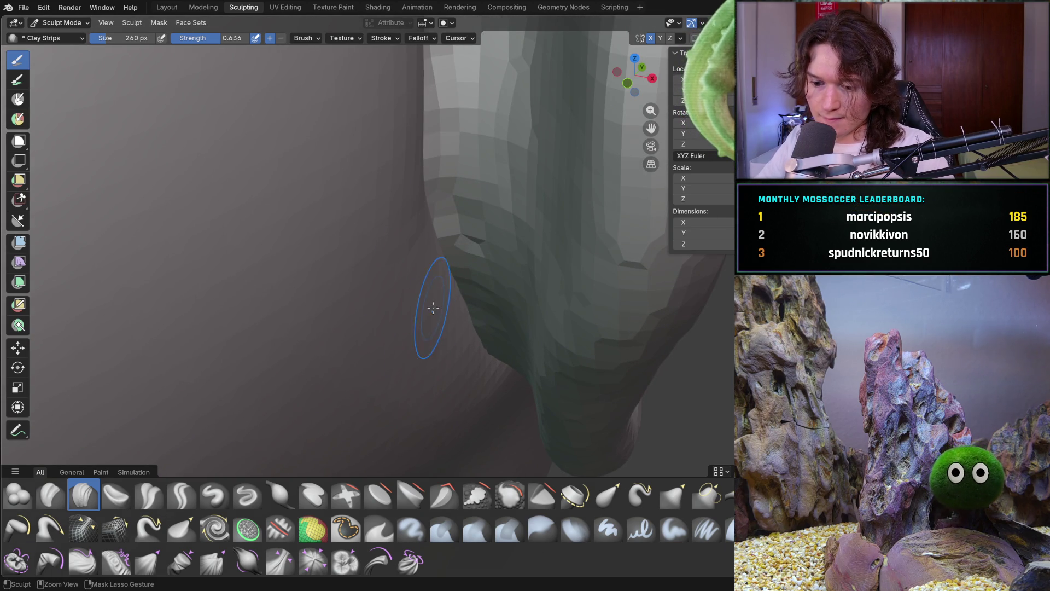
scroll(485, 286, down, 10)
mouse_move(414, 325)
middle_down()
mouse_move(457, 312)
mouse_move(387, 345)
mouse_move(417, 300)
mouse_move(363, 270)
middle_up()
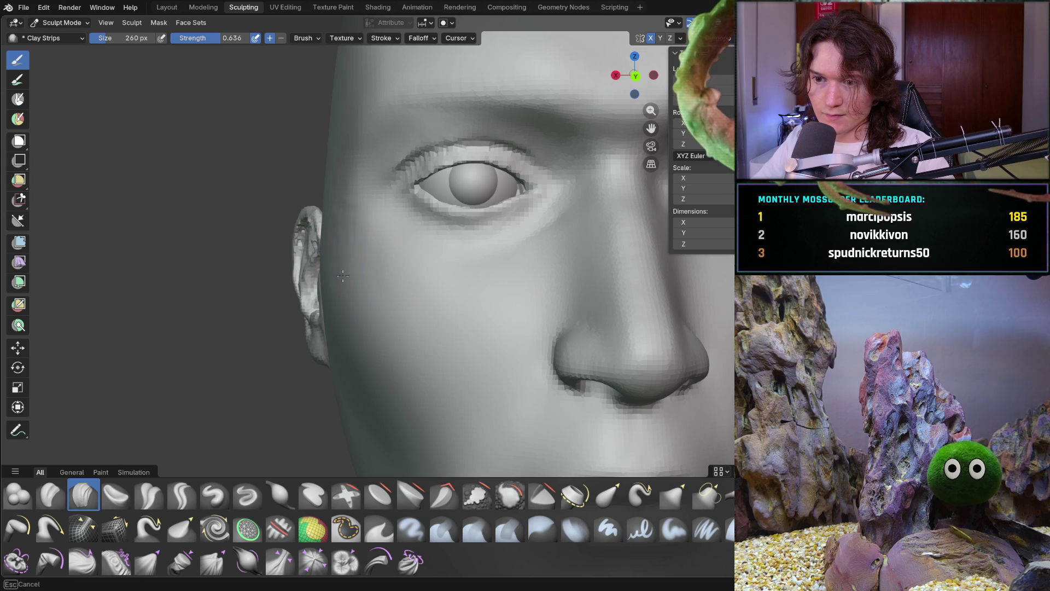
middle_drag(374, 277, 323, 173)
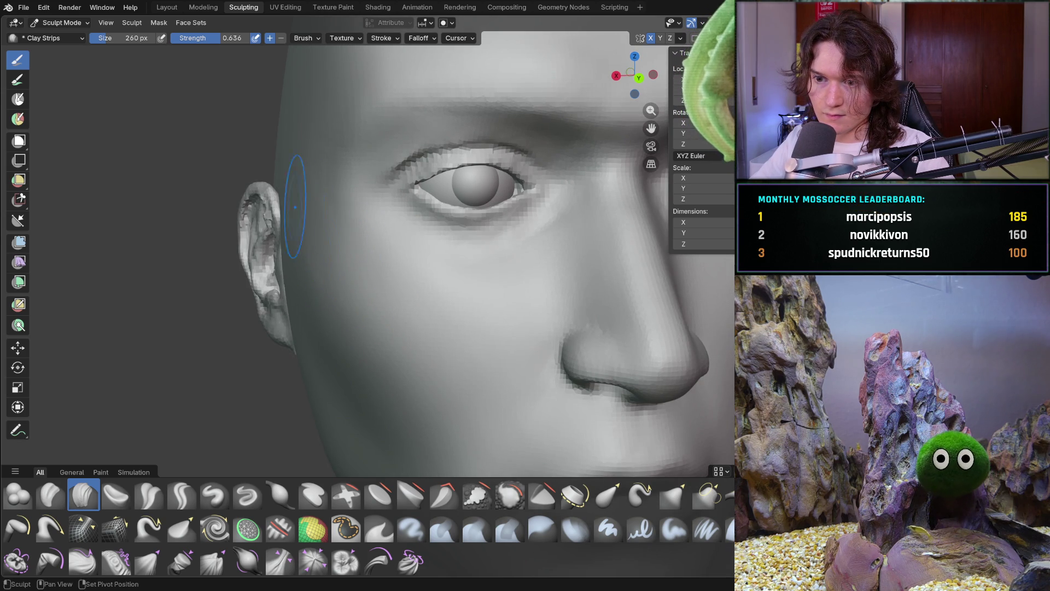
middle_drag(326, 283, 299, 190)
mouse_move(334, 149)
middle_down()
mouse_move(321, 199)
mouse_move(328, 280)
middle_up()
middle_drag(317, 242, 320, 161)
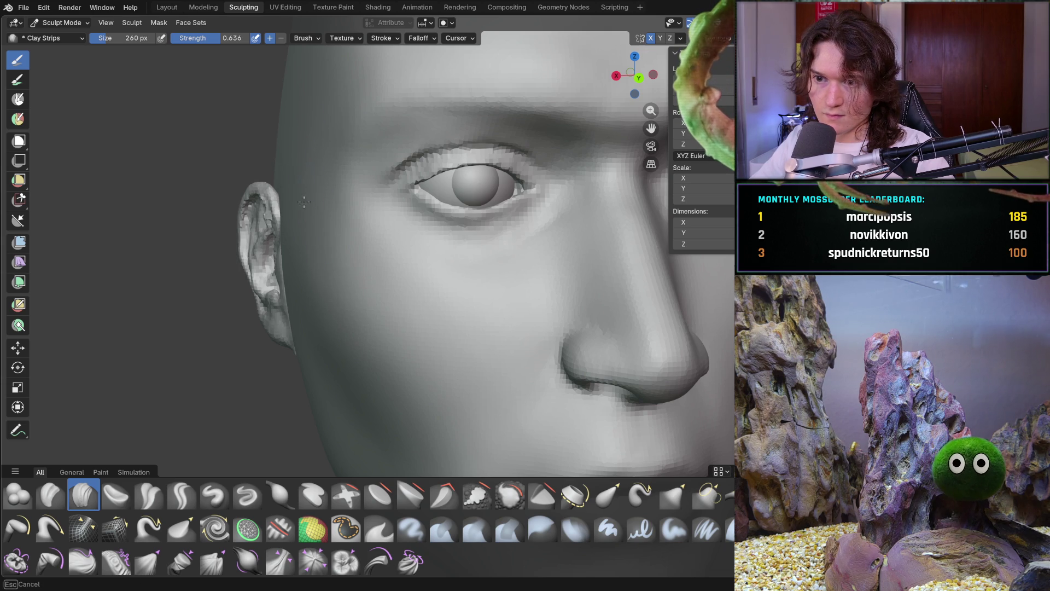
mouse_move(310, 172)
middle_down()
mouse_move(342, 227)
mouse_move(298, 143)
middle_up()
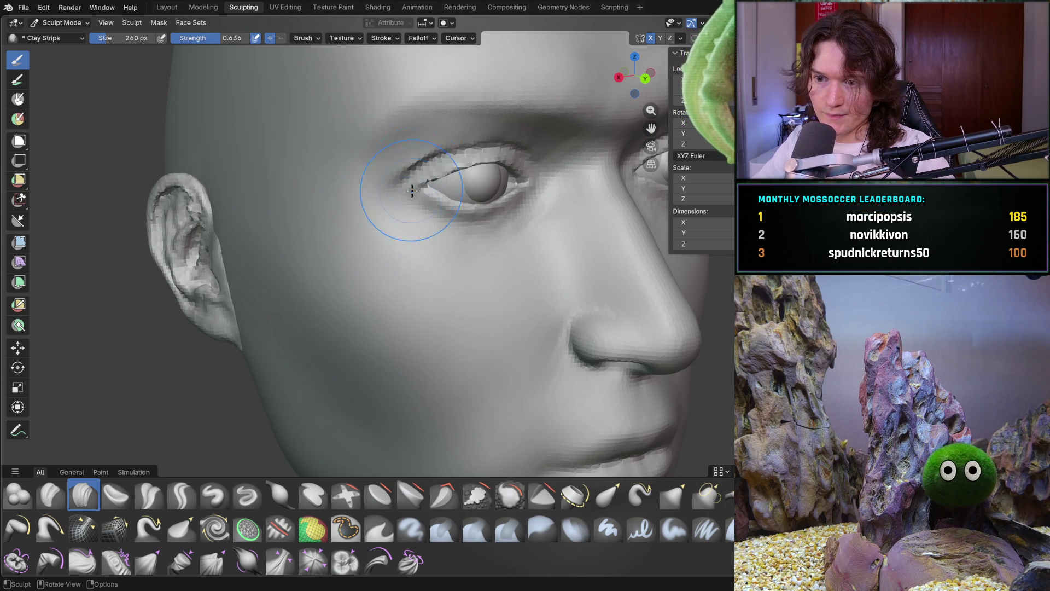
mouse_move(485, 270)
ctrl+middle_down()
mouse_move(453, 322)
mouse_move(364, 273)
ctrl+middle_up()
mouse_move(301, 139)
shift+middle_down()
mouse_move(332, 175)
mouse_move(364, 178)
shift+middle_up()
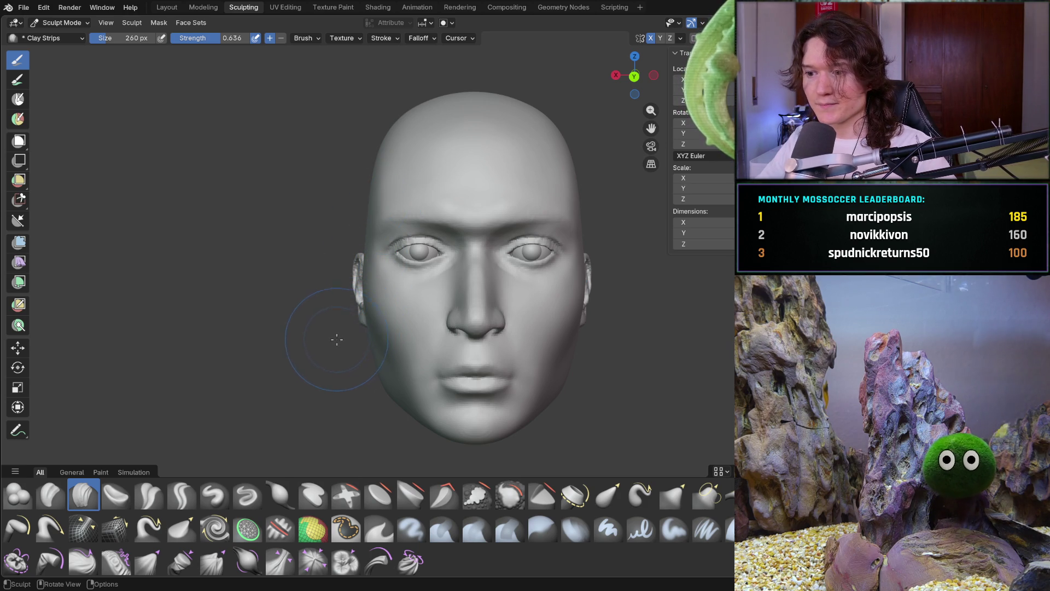
mouse_move(368, 327)
middle_down()
mouse_move(463, 345)
mouse_move(525, 328)
mouse_move(489, 313)
mouse_move(455, 228)
middle_up()
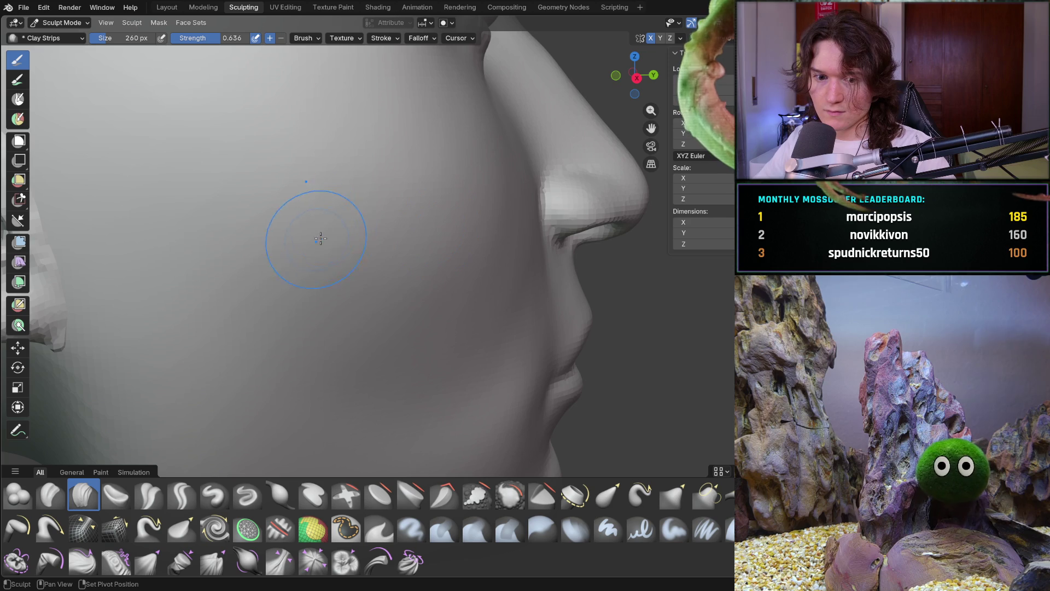
middle_drag(505, 231, 443, 222)
mouse_move(358, 303)
ctrl+middle_down()
mouse_move(300, 270)
mouse_move(253, 262)
mouse_move(298, 265)
mouse_move(432, 375)
mouse_move(359, 347)
ctrl+middle_up()
key(ctrl+KP_1)
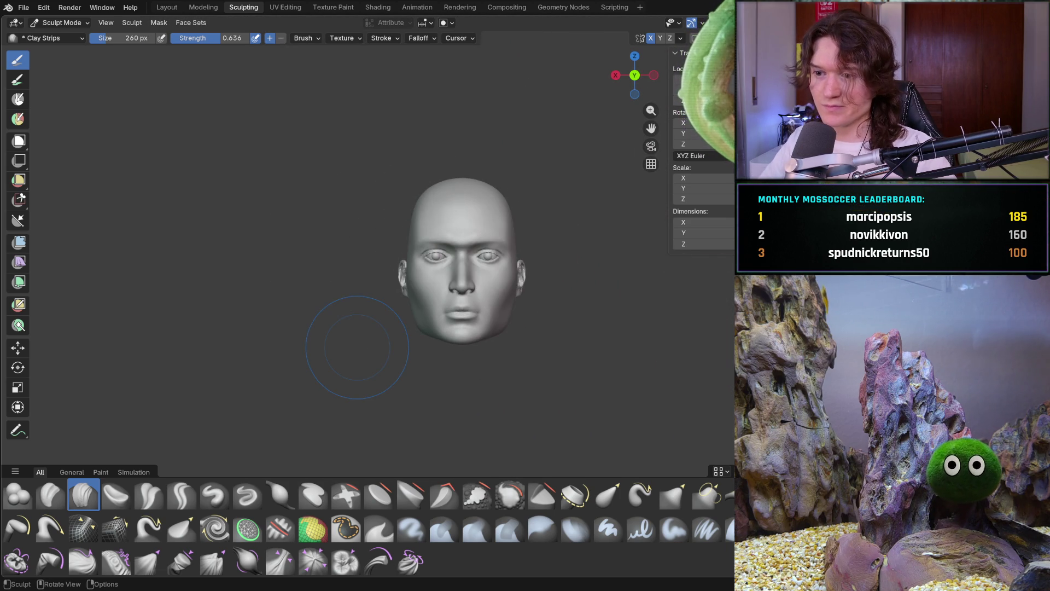
scroll(457, 340, up, 4)
mouse_move(504, 281)
middle_down()
mouse_move(485, 312)
mouse_move(525, 225)
mouse_move(440, 277)
mouse_move(396, 265)
mouse_move(382, 282)
mouse_move(390, 260)
middle_up()
mouse_move(464, 229)
middle_down()
mouse_move(499, 215)
mouse_move(462, 204)
mouse_move(428, 298)
mouse_move(572, 234)
mouse_move(537, 246)
middle_up()
key(ctrl+KP_1)
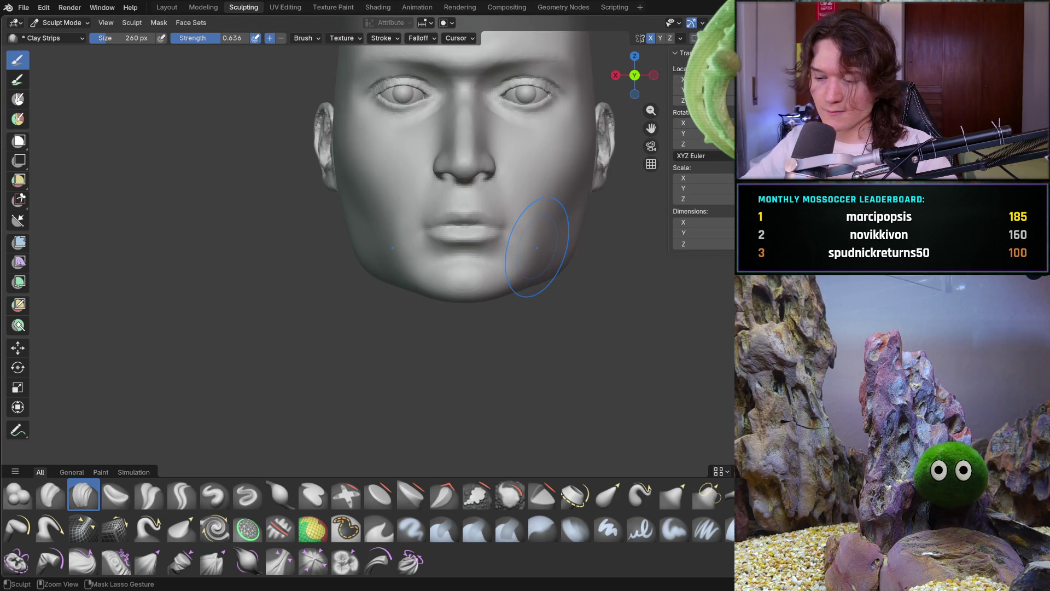
mouse_move(414, 344)
ctrl+middle_down()
mouse_move(422, 339)
mouse_move(379, 281)
ctrl+middle_up()
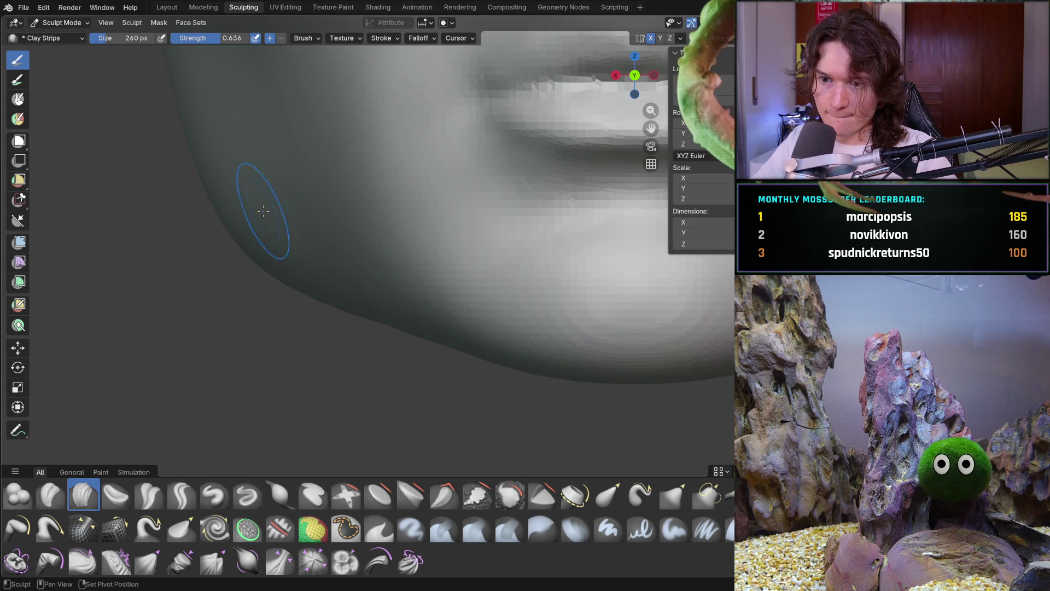
key(b)
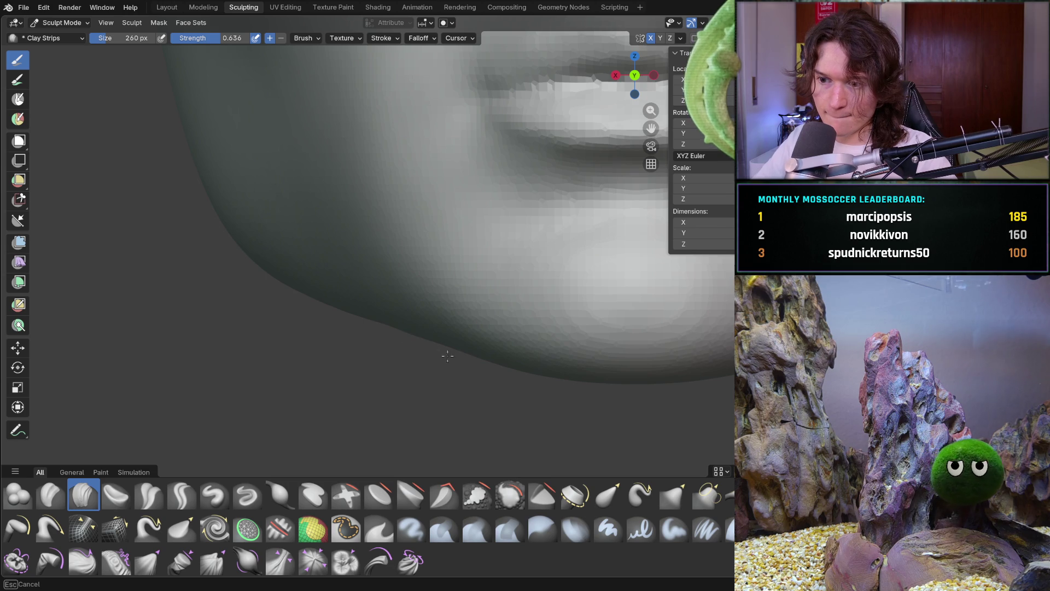
key(Escape)
mouse_move(359, 347)
middle_down()
mouse_move(403, 323)
mouse_move(417, 265)
mouse_move(473, 339)
mouse_move(481, 317)
middle_up()
key(b)
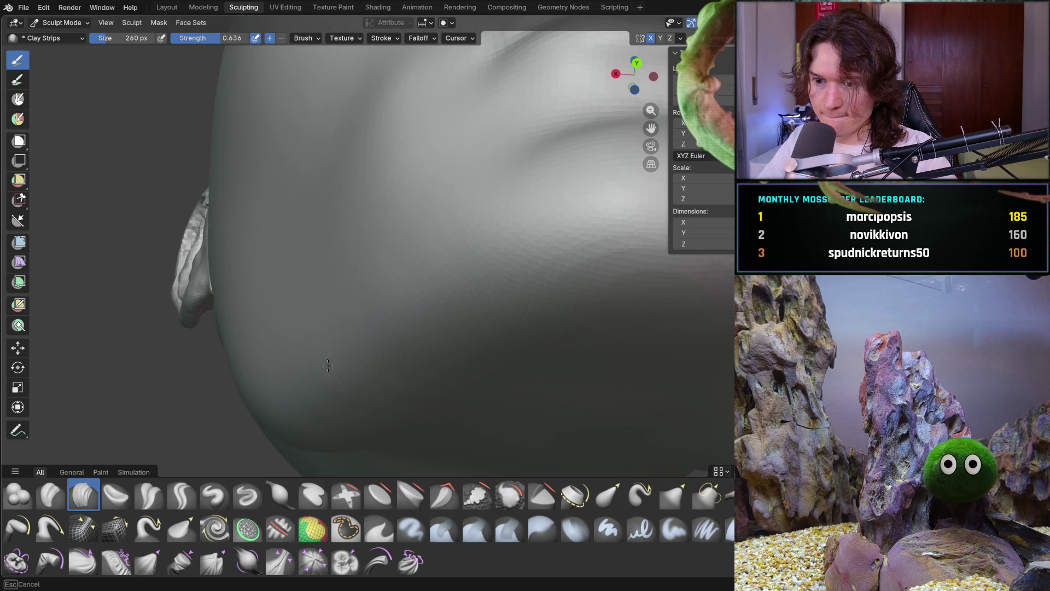
key(Escape)
key(b)
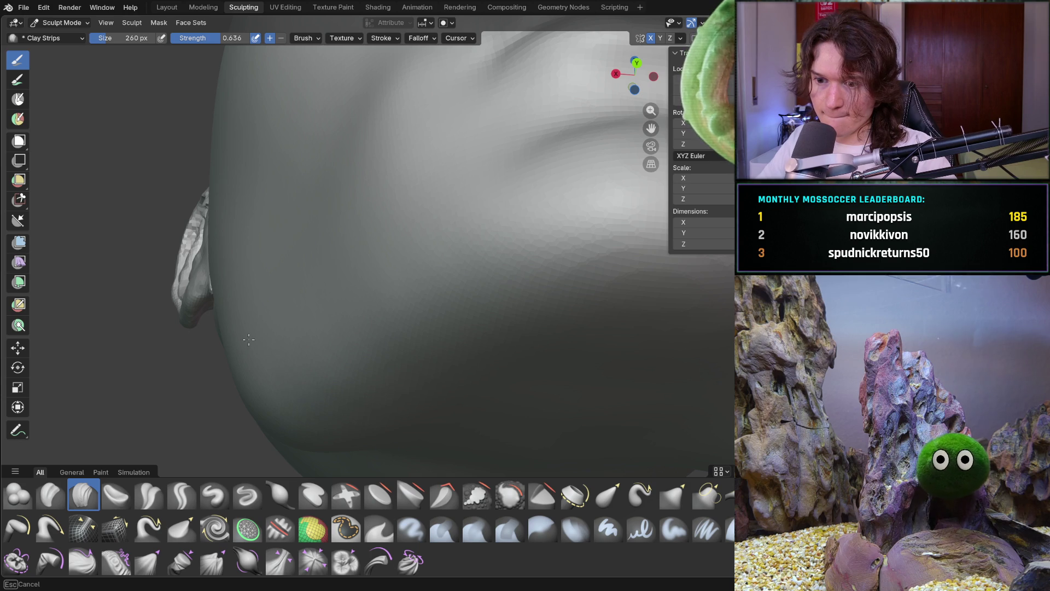
key(Escape)
key(b)
key(Escape)
mouse_move(386, 356)
middle_down()
mouse_move(526, 390)
mouse_move(534, 316)
mouse_move(399, 340)
middle_up()
scroll(534, 328, down, 6)
scroll(394, 330, down, 3)
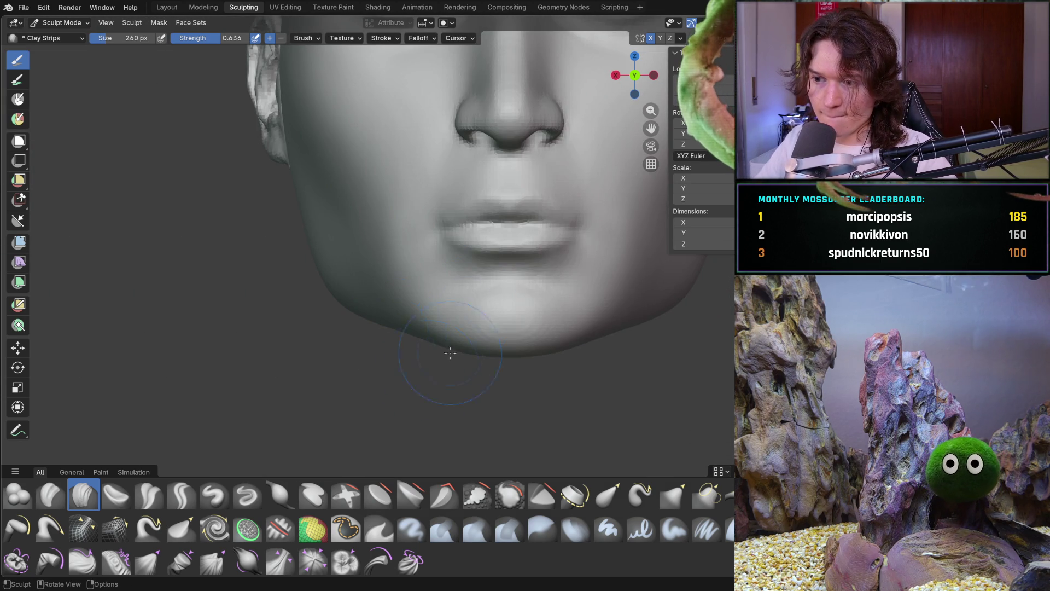
scroll(470, 295, down, 4)
mouse_move(465, 298)
middle_down()
mouse_move(456, 282)
mouse_move(458, 346)
mouse_move(424, 361)
mouse_move(451, 357)
mouse_move(398, 345)
mouse_move(375, 328)
mouse_move(368, 305)
middle_up()
key(f)
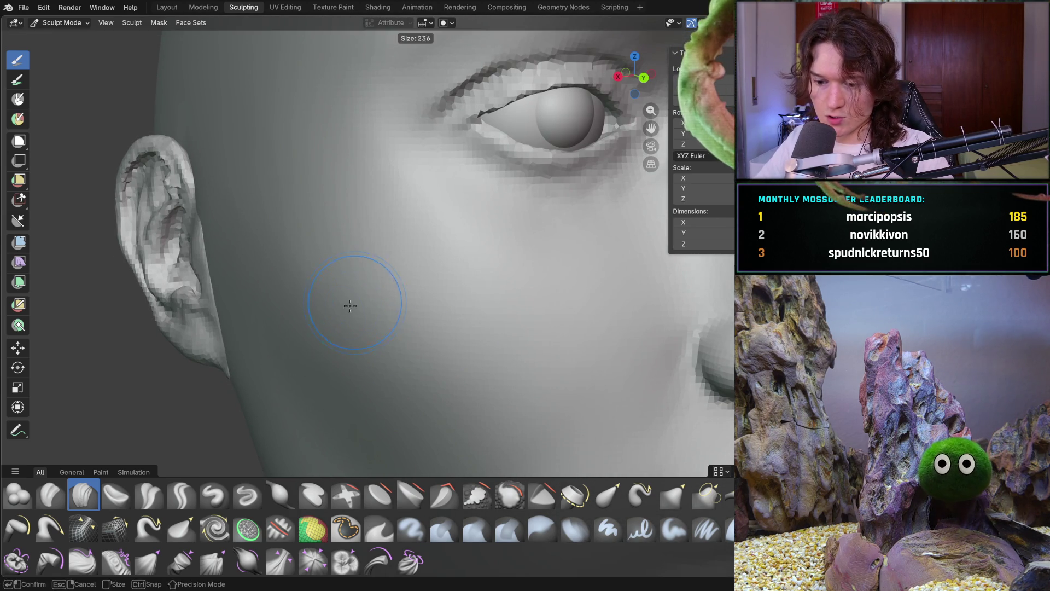
Set the brush to 222 px and orbit between side and front views of the head
click(293, 282)
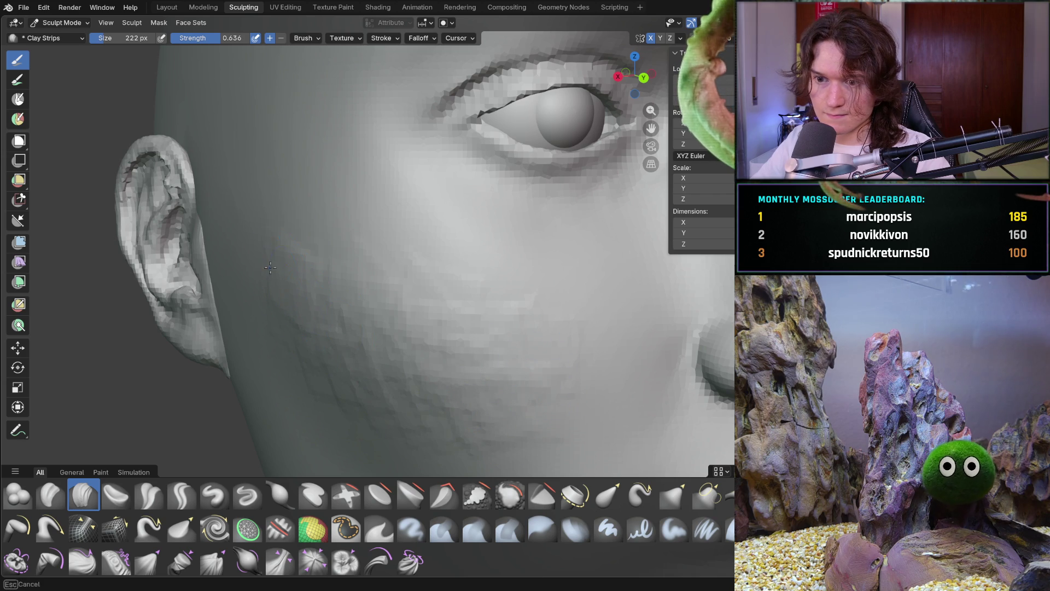
middle_drag(211, 222, 305, 246)
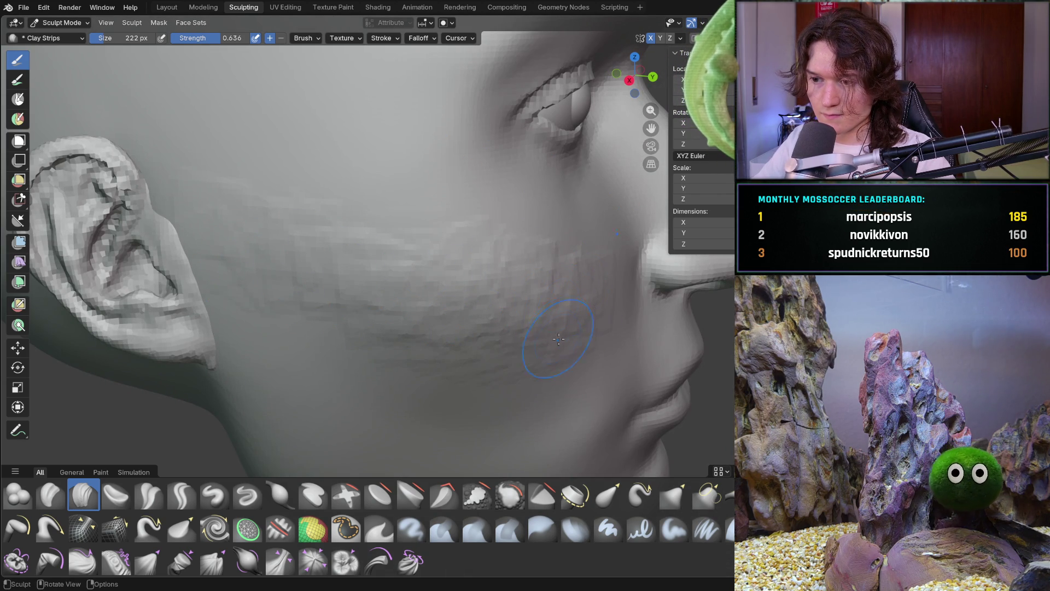
scroll(556, 334, down, 5)
mouse_move(557, 334)
middle_down()
mouse_move(394, 312)
mouse_move(447, 404)
mouse_move(419, 370)
mouse_move(412, 317)
mouse_move(478, 301)
middle_up()
scroll(423, 377, up, 4)
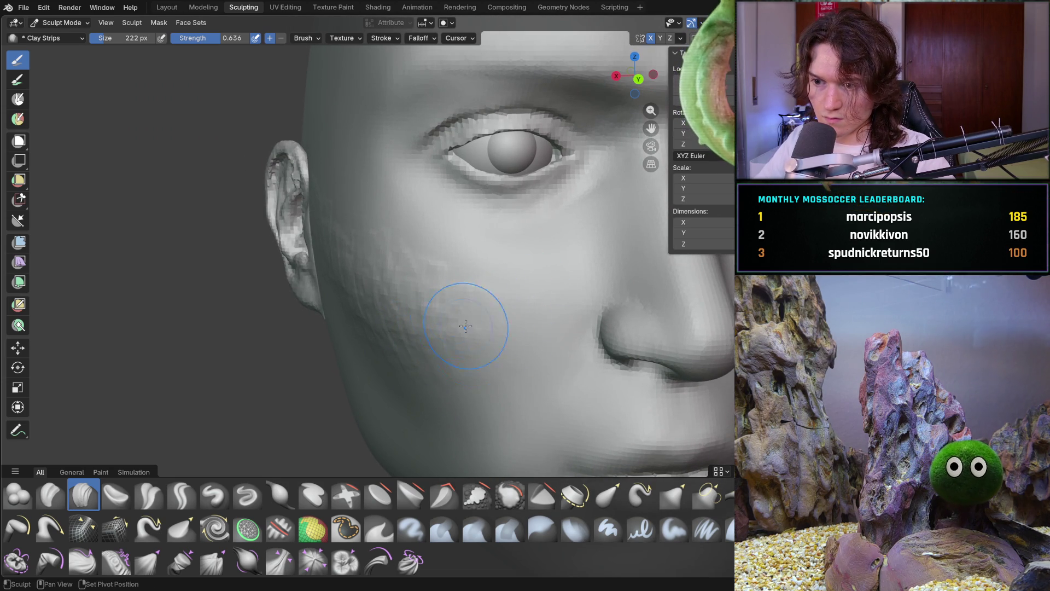
middle_drag(455, 343, 456, 344)
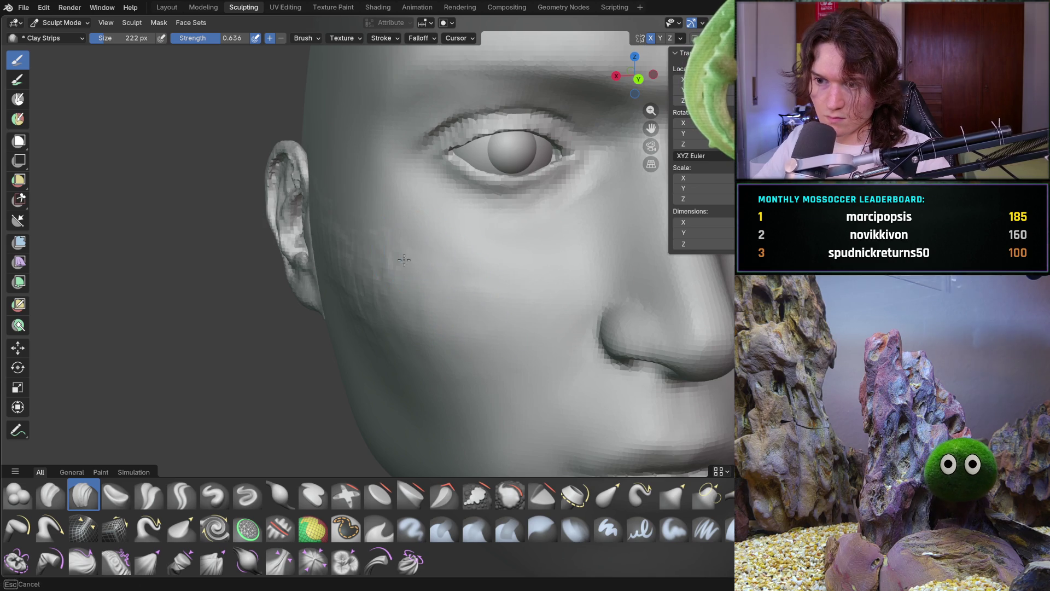
middle_drag(332, 211, 419, 254)
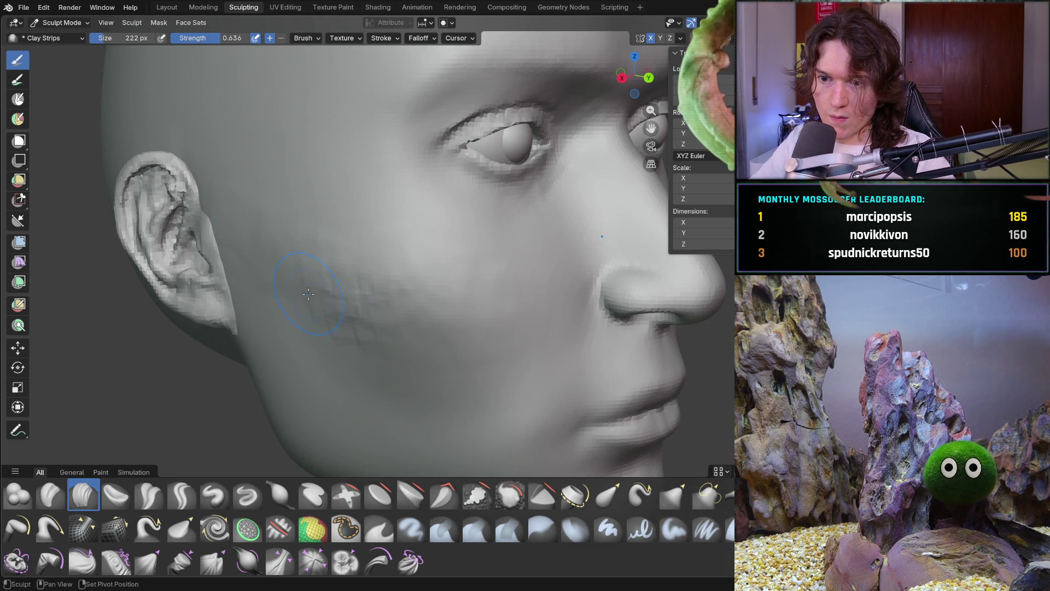
middle_drag(315, 212, 352, 269)
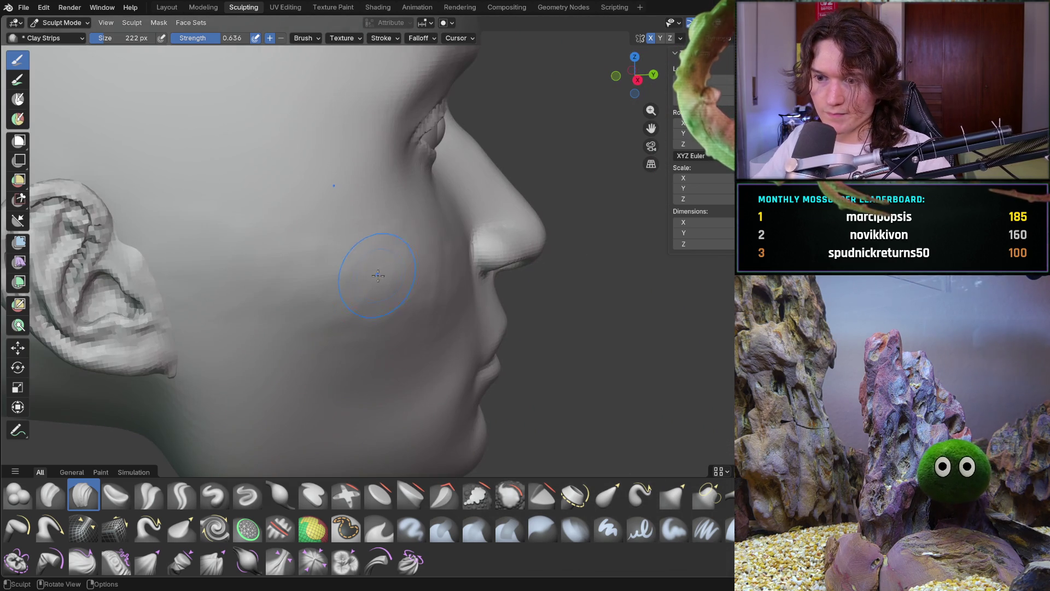
scroll(361, 281, up, 1)
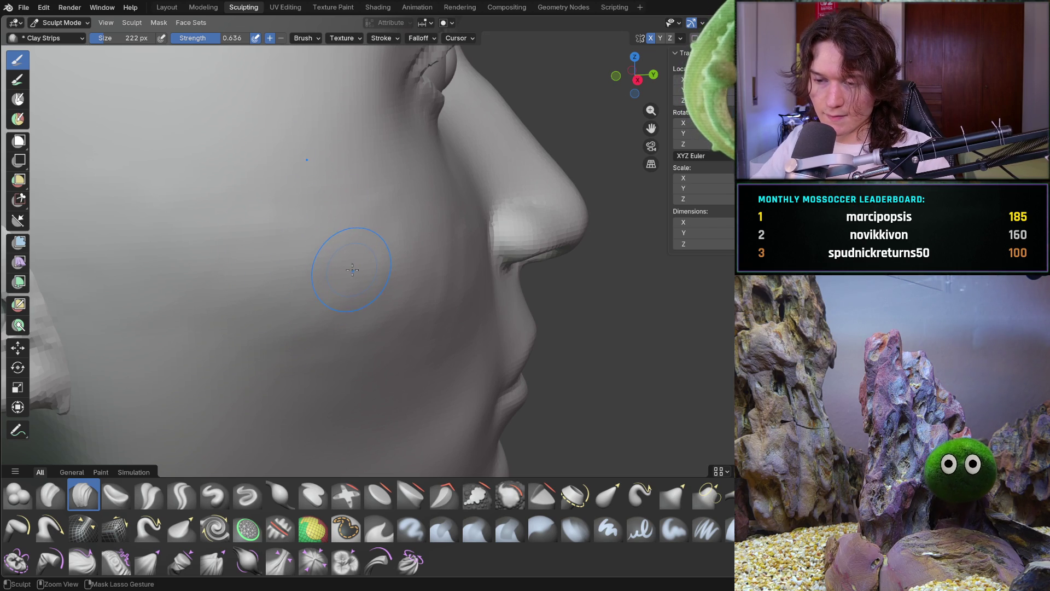
Resize the brush to 554, then 470, settling at 276 px
key(f)
click(404, 282)
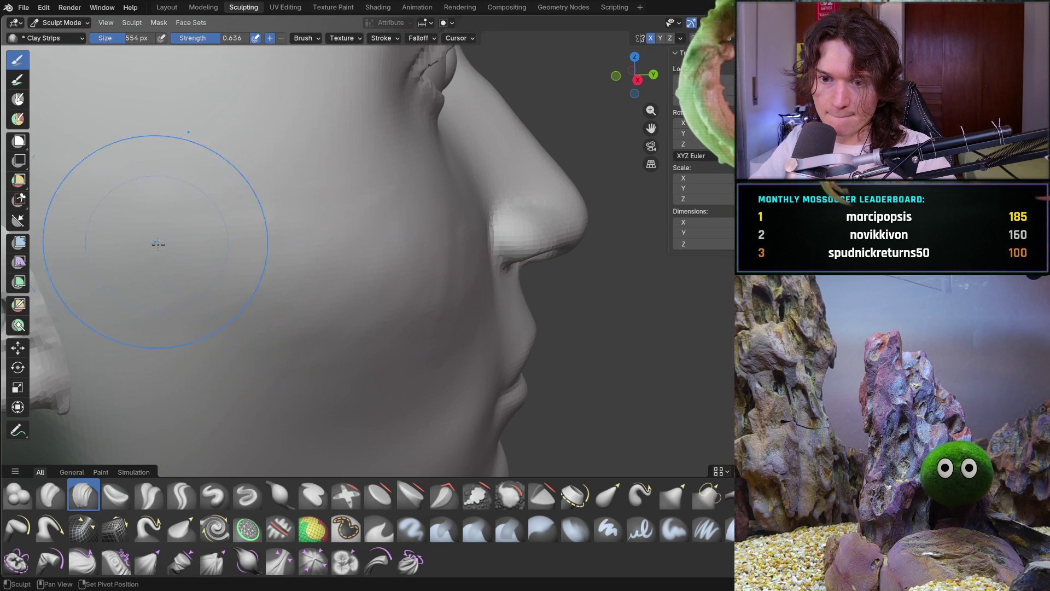
middle_drag(352, 281, 448, 291)
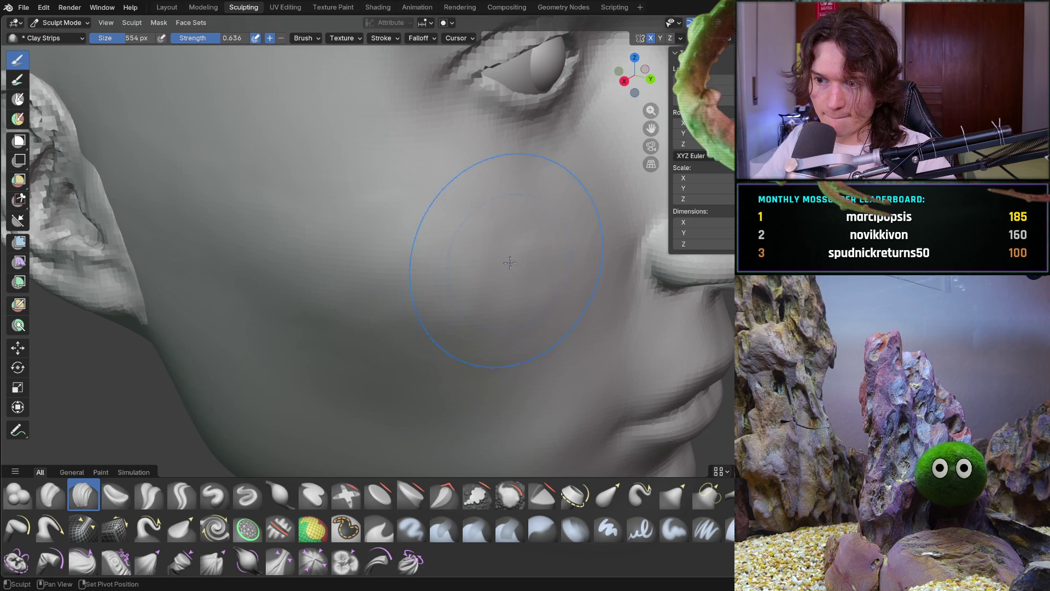
key(f)
click(223, 191)
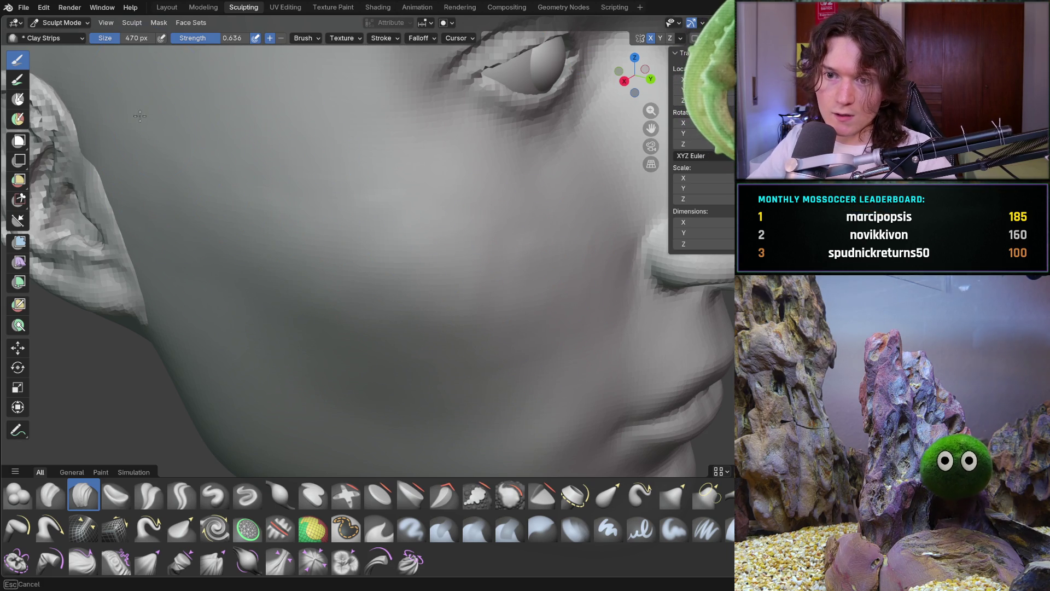
drag(223, 192, 255, 197)
click(398, 232)
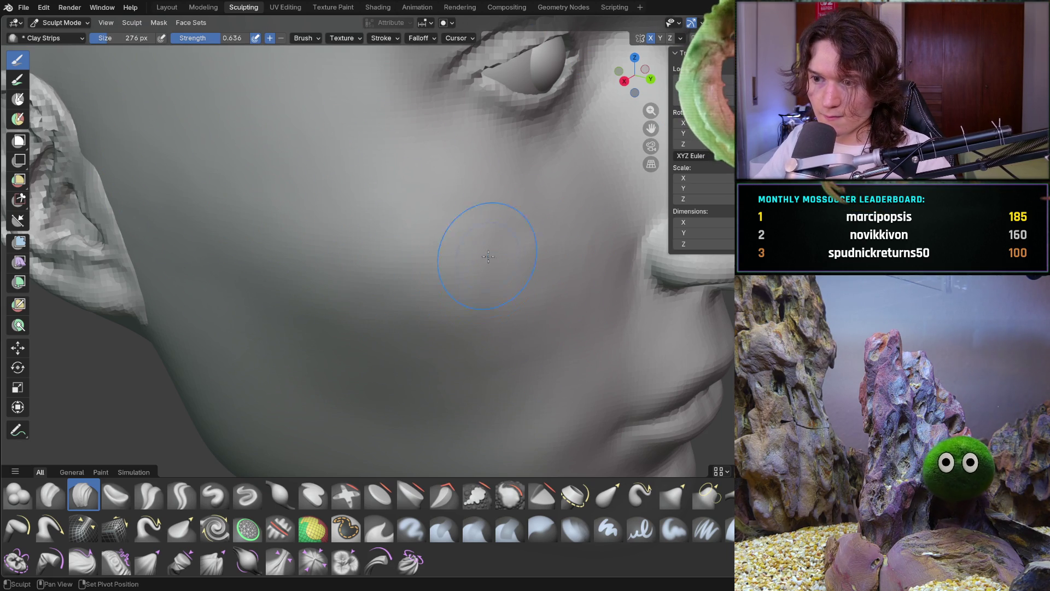
Build up clay on the cheek below the eye with three strokes
drag(530, 234, 528, 232)
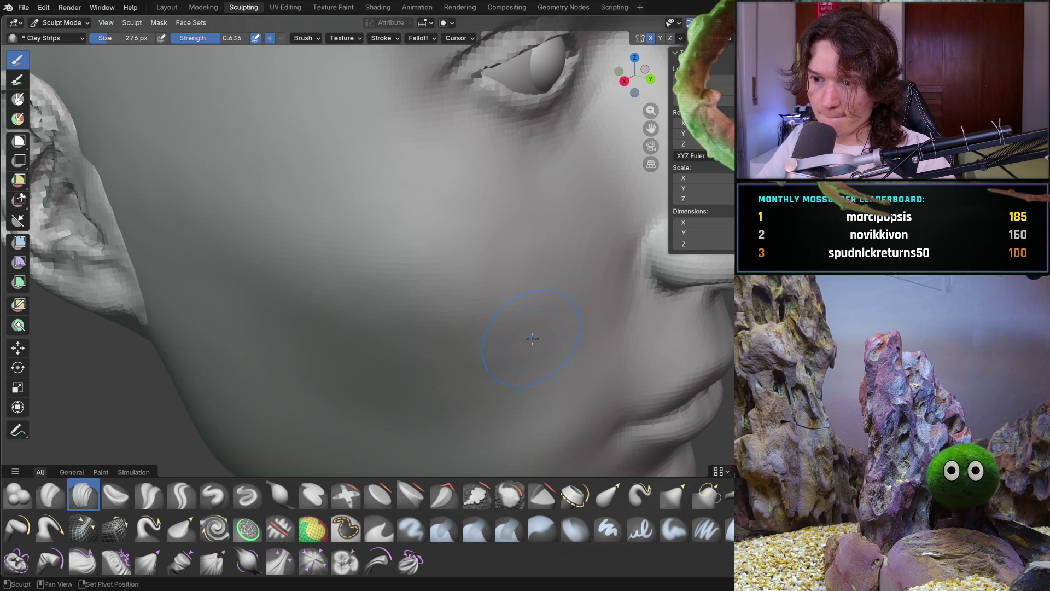
drag(295, 271, 292, 274)
drag(504, 270, 511, 270)
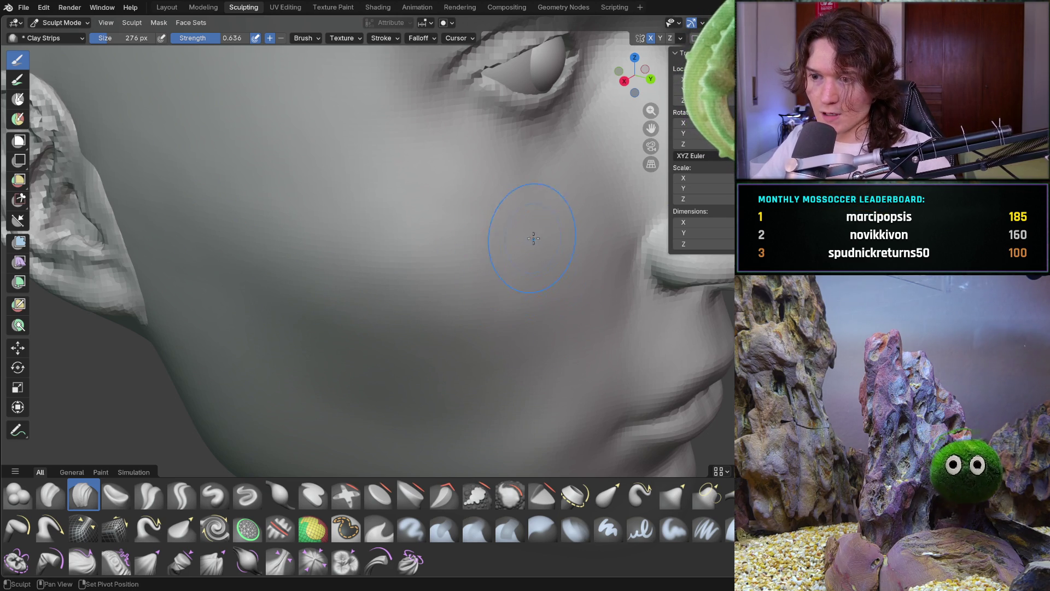
mouse_move(520, 245)
middle_down()
mouse_move(534, 286)
mouse_move(476, 295)
mouse_move(476, 306)
mouse_move(339, 276)
mouse_move(351, 246)
mouse_move(440, 230)
middle_up()
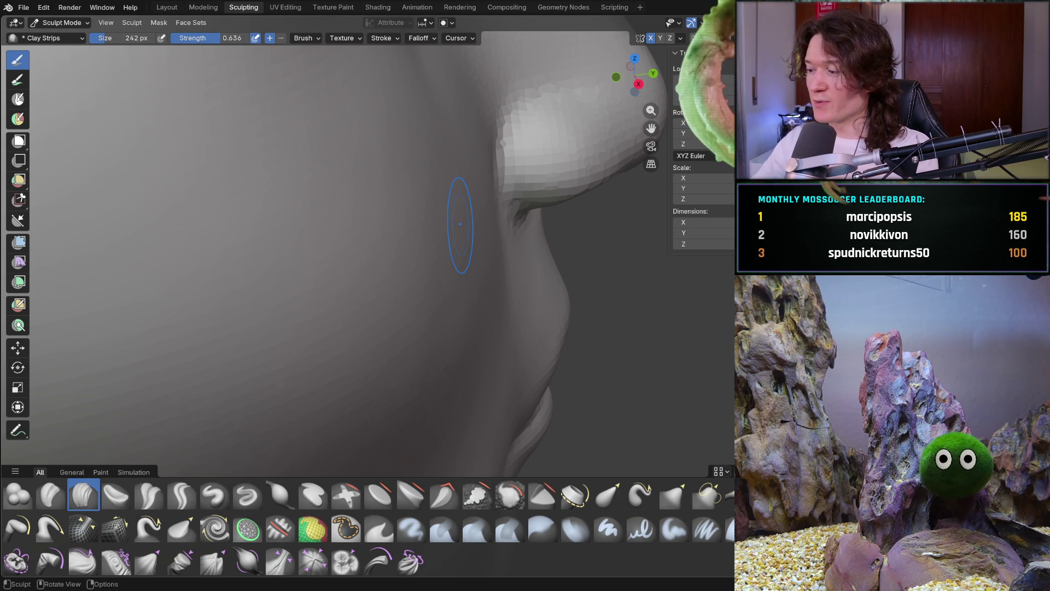
mouse_move(462, 267)
middle_down()
mouse_move(428, 245)
mouse_move(483, 271)
middle_up()
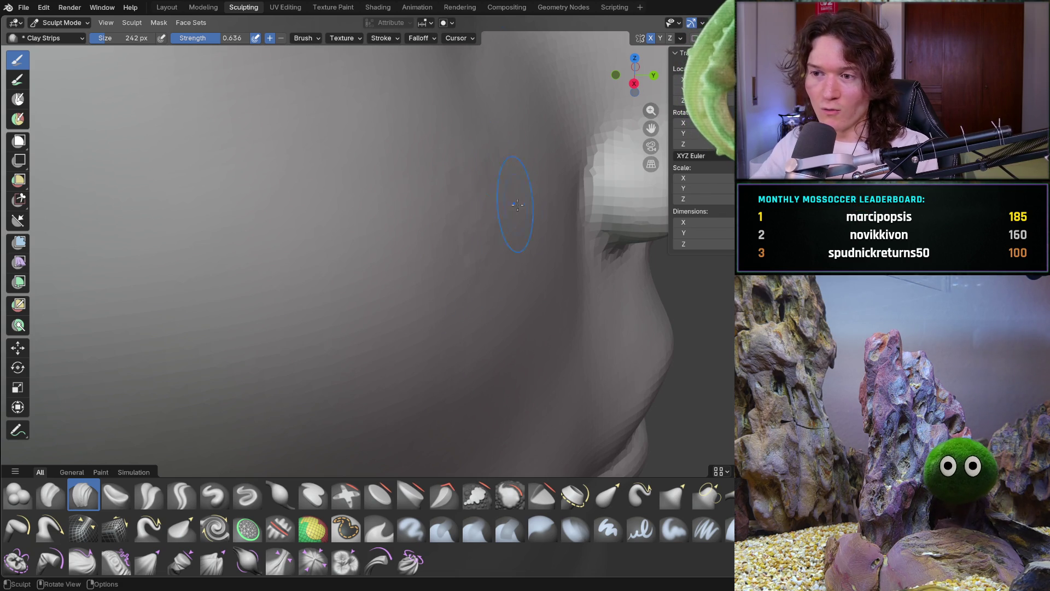
mouse_move(520, 237)
middle_down()
mouse_move(481, 219)
mouse_move(514, 216)
mouse_move(481, 202)
middle_up()
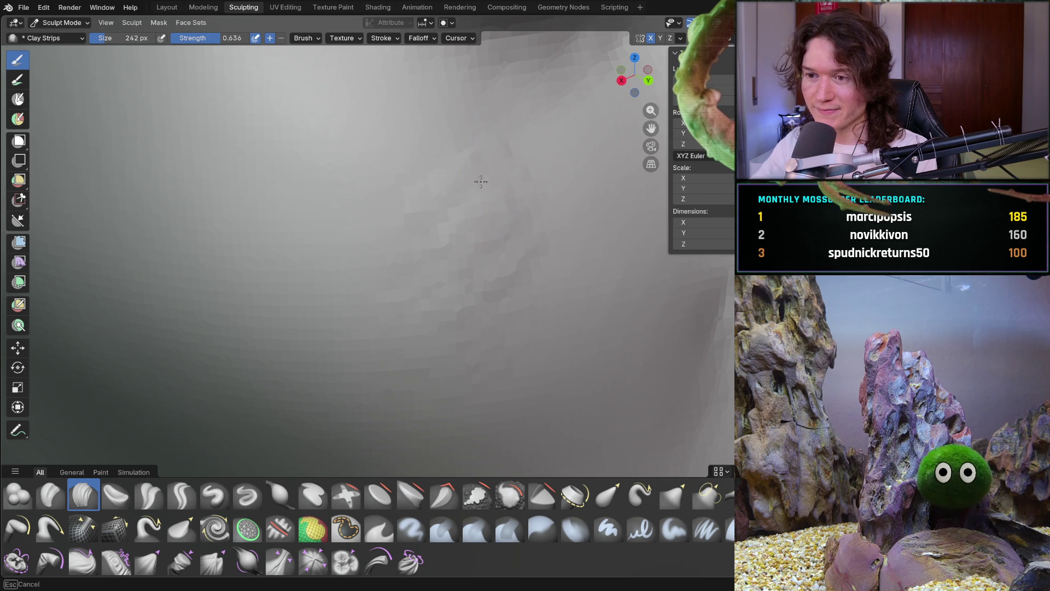
middle_drag(411, 343, 414, 347)
middle_drag(533, 195, 511, 281)
mouse_move(541, 231)
middle_down()
mouse_move(507, 307)
mouse_move(517, 273)
middle_up()
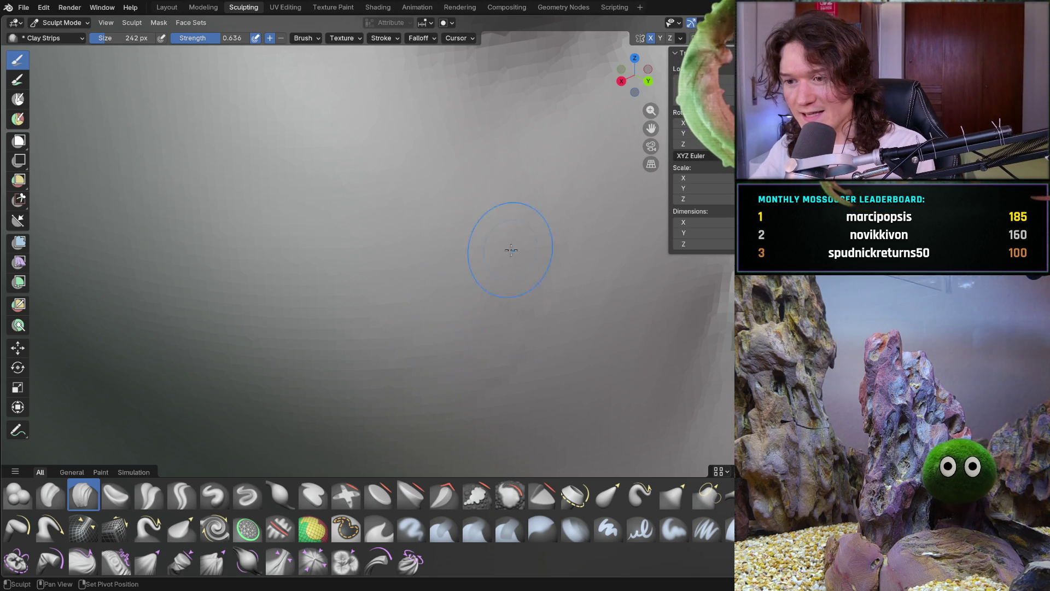
shift+middle_drag(447, 309, 488, 289)
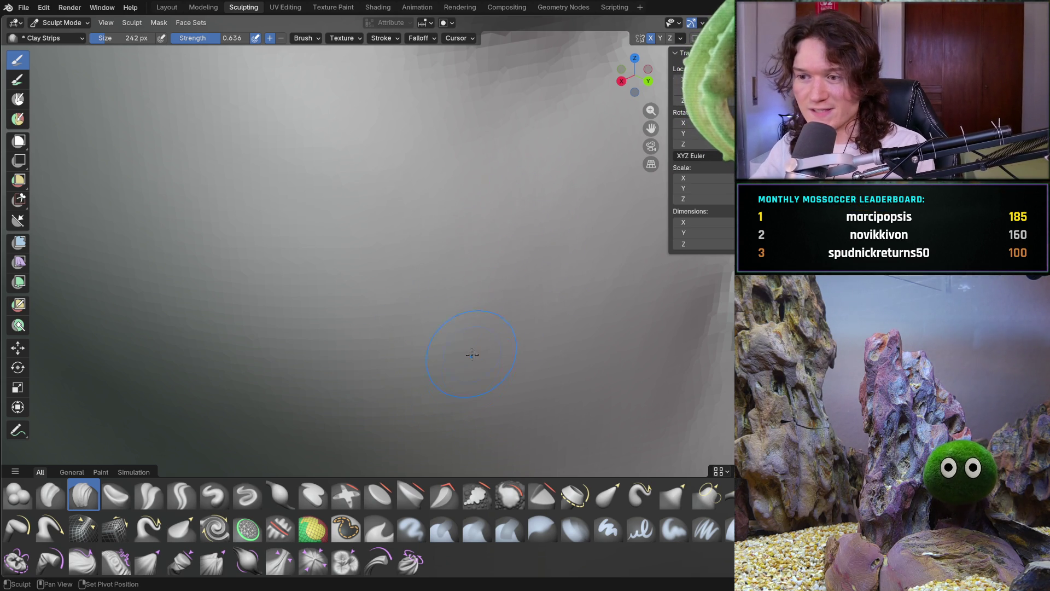
mouse_move(328, 387)
middle_down()
mouse_move(475, 334)
mouse_move(572, 328)
middle_up()
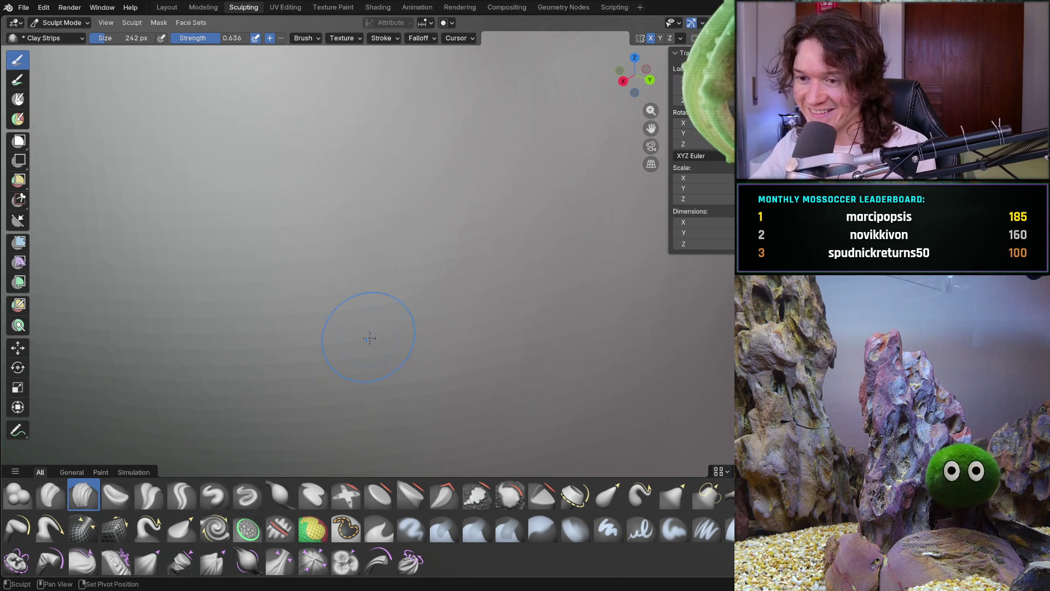
mouse_move(445, 286)
middle_down()
mouse_move(410, 346)
mouse_move(471, 335)
middle_up()
scroll(432, 347, up, 5)
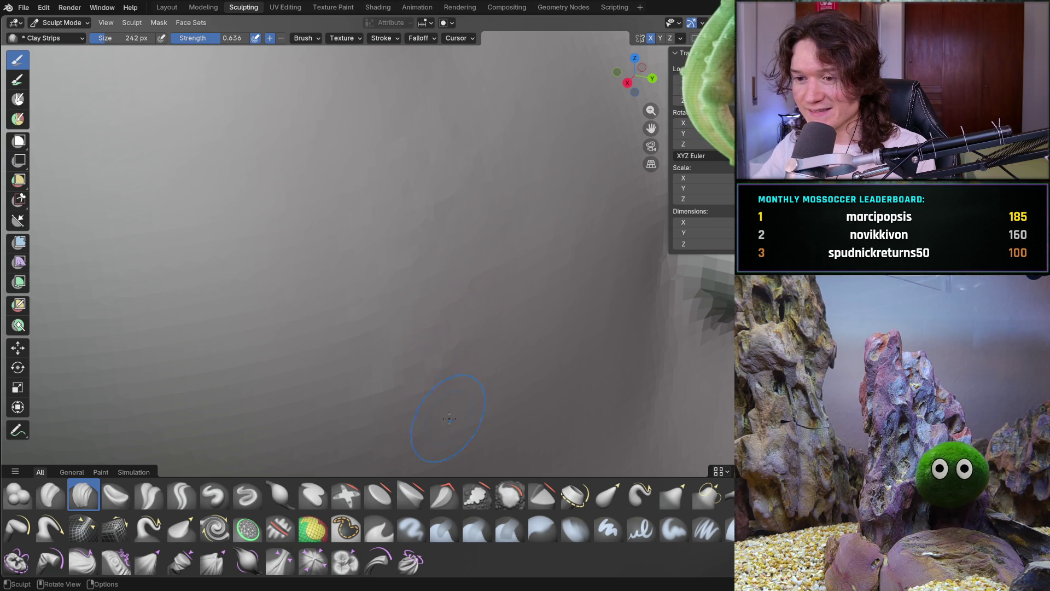
middle_drag(422, 428, 423, 427)
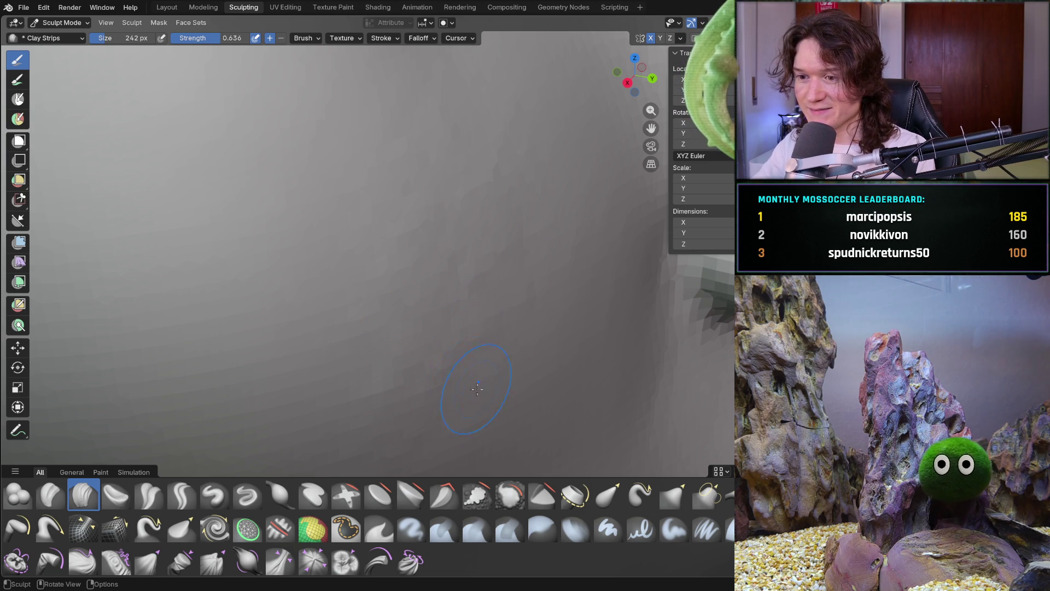
middle_drag(515, 225, 498, 214)
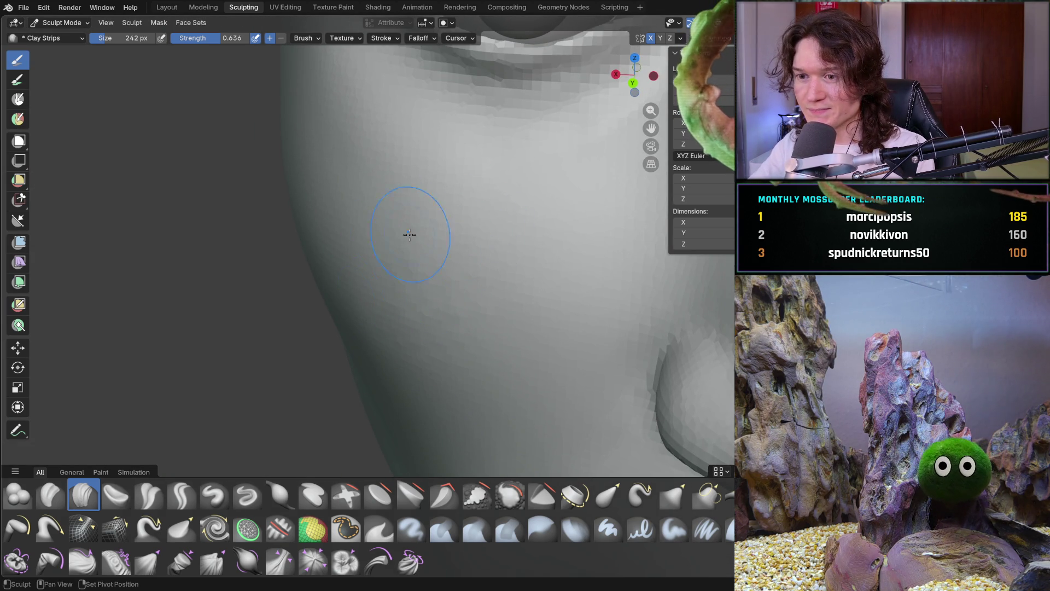
middle_drag(410, 375, 503, 277)
mouse_move(452, 346)
middle_down()
mouse_move(419, 338)
mouse_move(421, 293)
middle_up()
scroll(422, 293, down, 6)
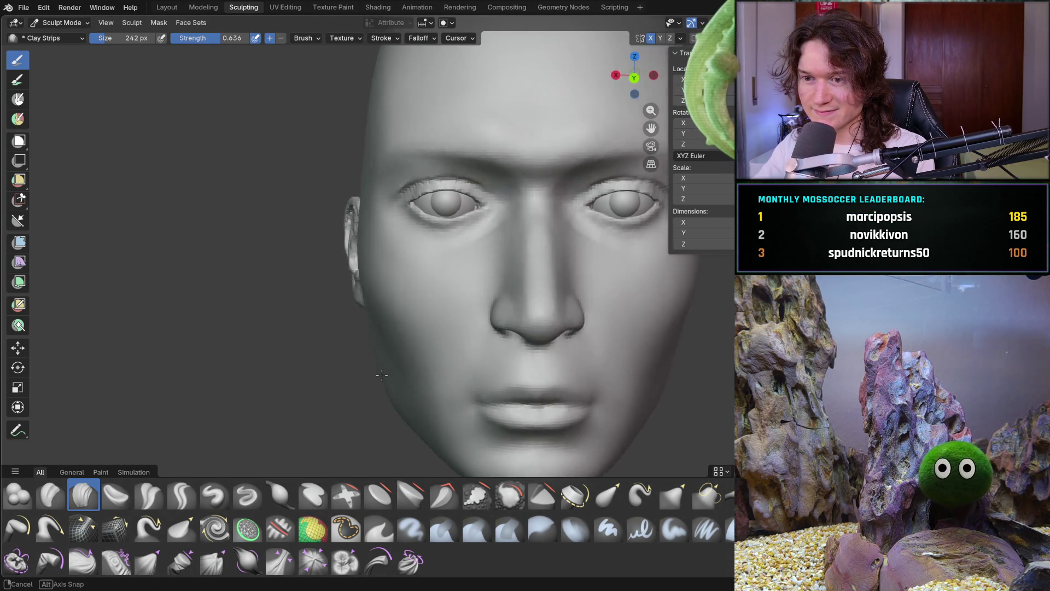
Zoom in on the faceted cheek and drag one Clay Strips stroke across it
scroll(352, 351, up, 3)
middle_drag(351, 352, 491, 291)
scroll(511, 282, up, 2)
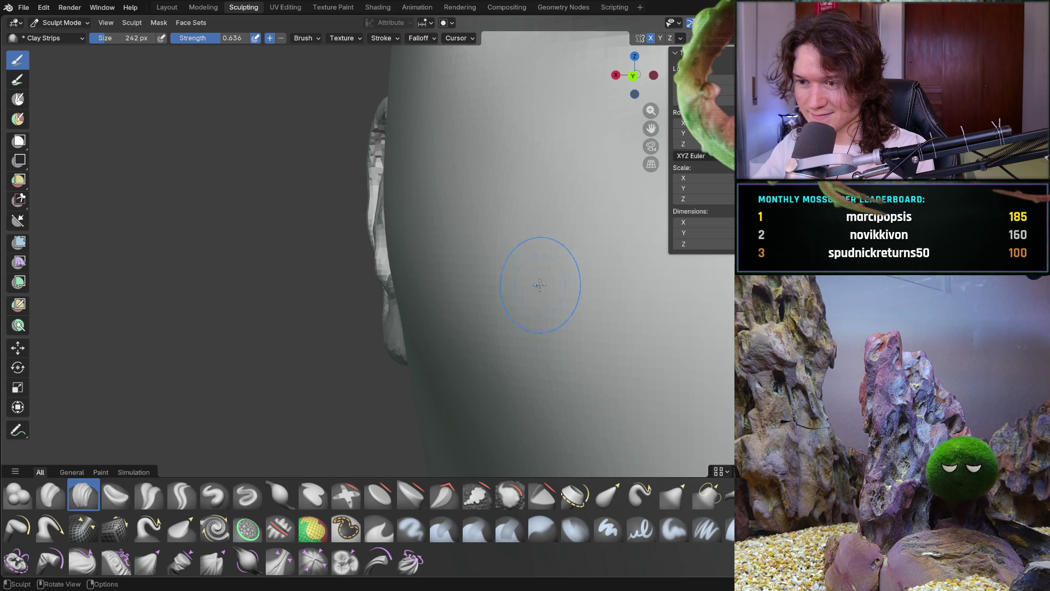
middle_drag(432, 278, 534, 305)
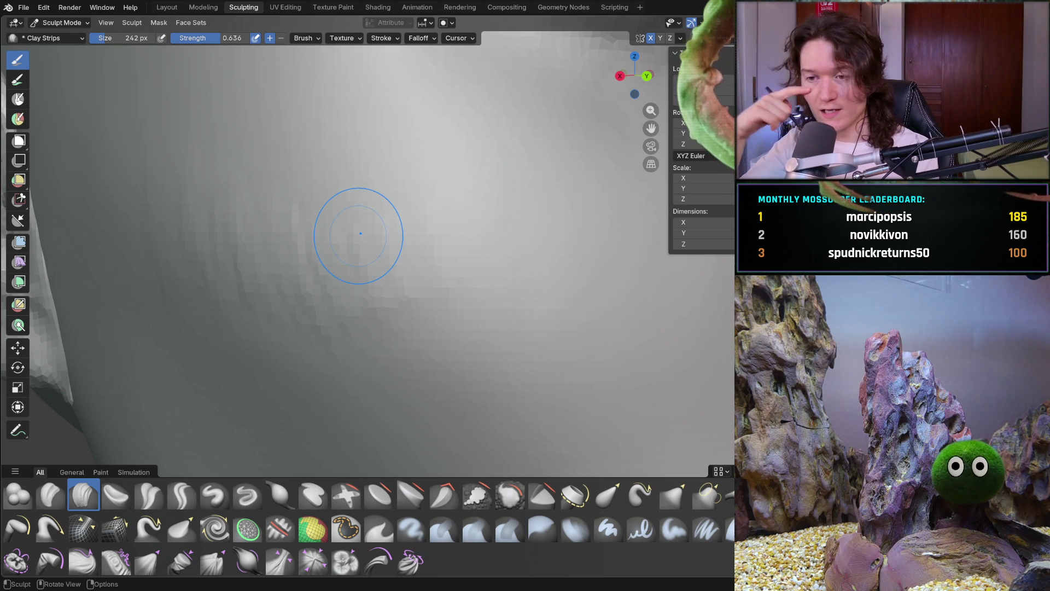
mouse_move(361, 233)
mouse_down()
mouse_move(352, 286)
mouse_move(392, 286)
mouse_move(365, 300)
mouse_move(476, 301)
mouse_move(534, 328)
mouse_move(487, 350)
mouse_up()
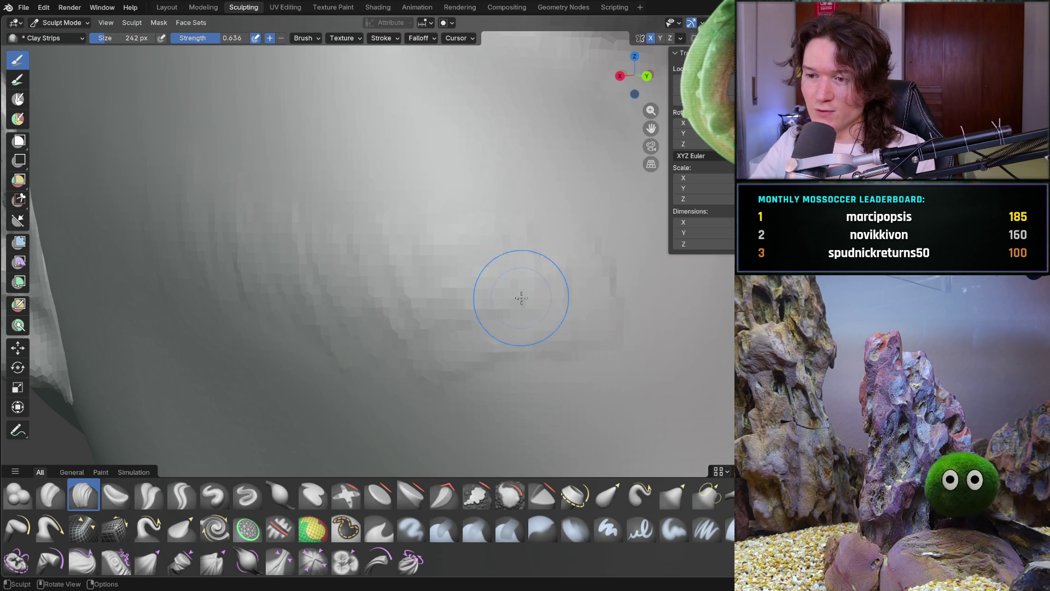
scroll(538, 298, down, 3)
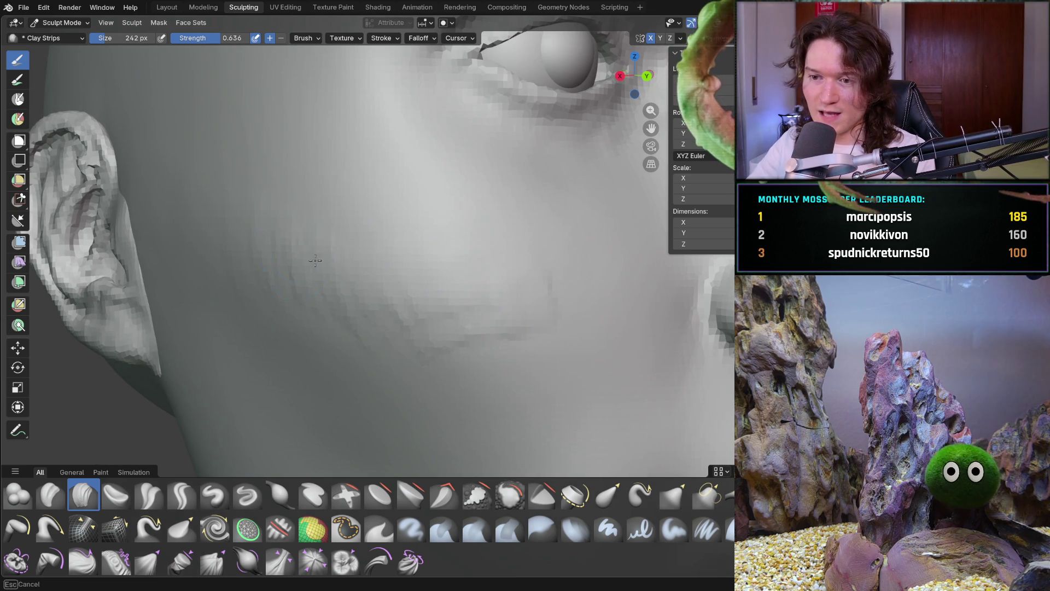
Lay Clay Strips strokes over the lower cheek, chin and jaw
drag(306, 257, 274, 277)
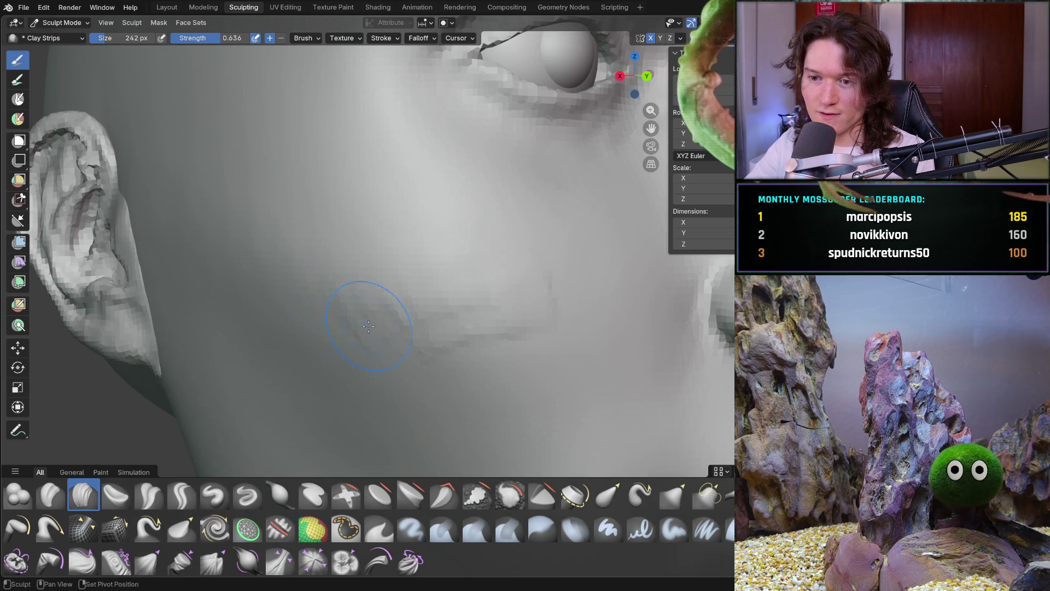
drag(453, 353, 465, 324)
drag(554, 309, 527, 291)
Orbit, pan and zoom around the ear and jaw until both the ear and nose show
middle_drag(544, 267, 422, 270)
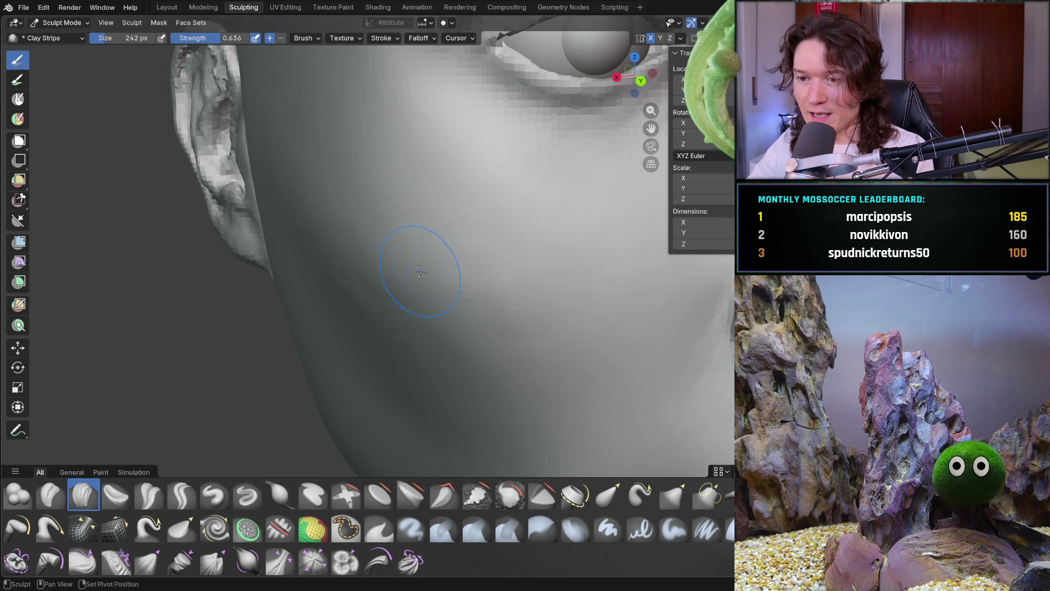
mouse_move(364, 235)
middle_down()
mouse_move(430, 333)
mouse_move(520, 275)
middle_up()
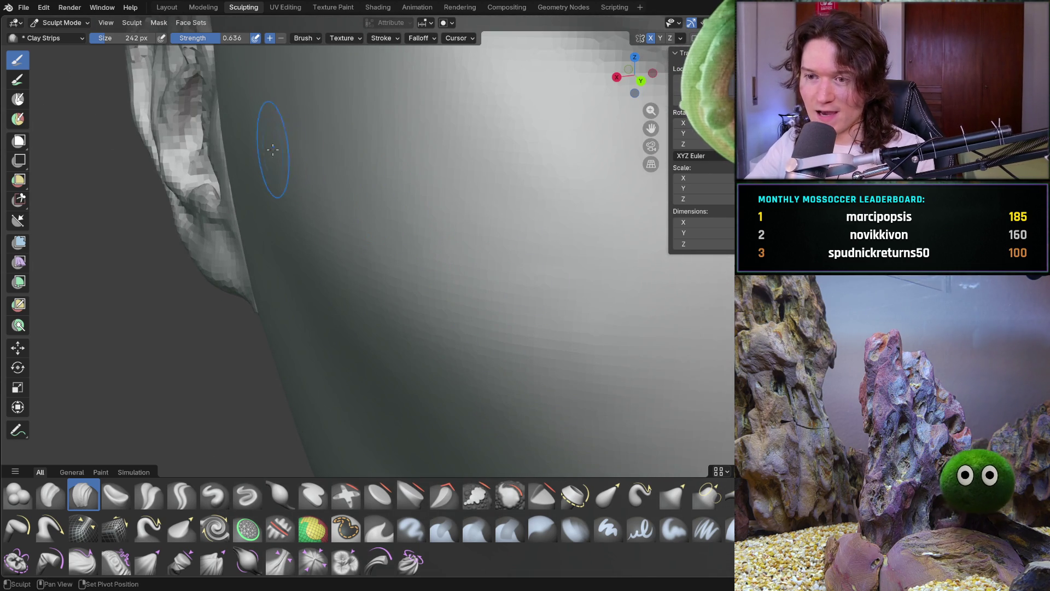
drag(329, 237, 327, 207)
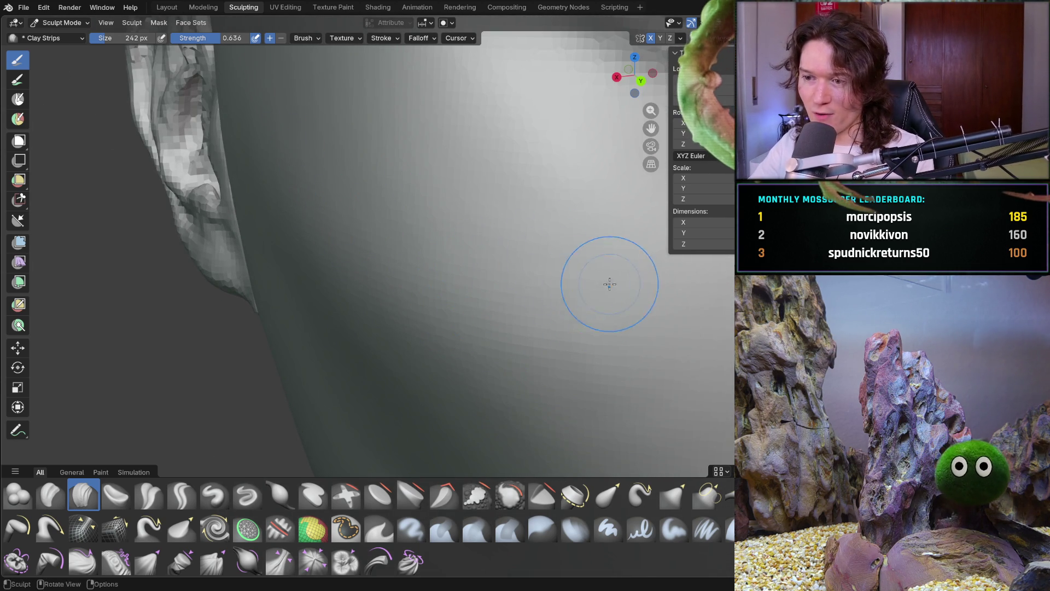
shift+middle_drag(600, 288, 452, 237)
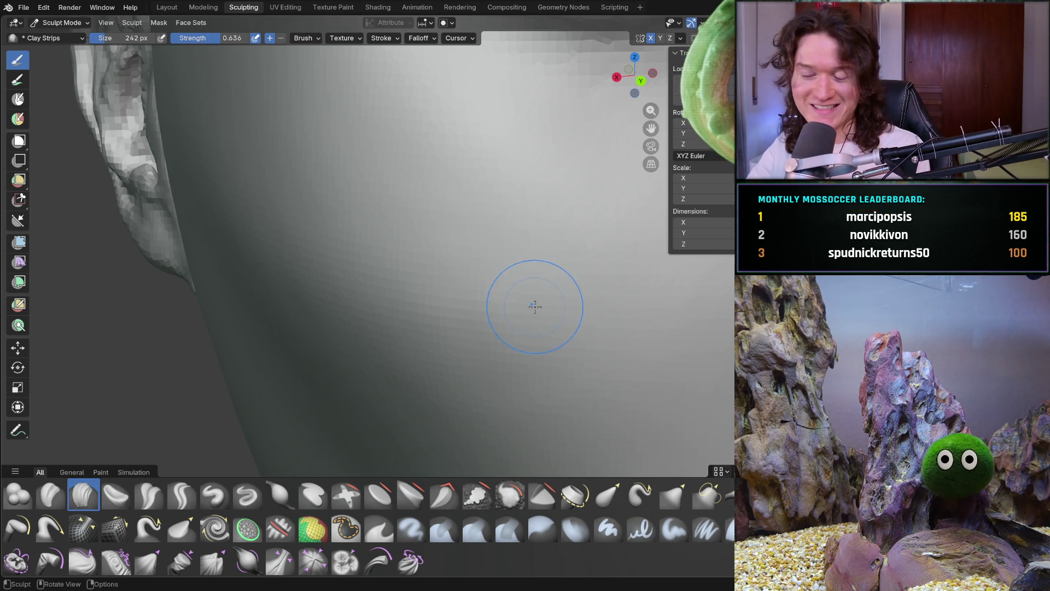
mouse_move(537, 271)
ctrl+middle_down()
mouse_move(513, 295)
mouse_move(471, 291)
ctrl+middle_up()
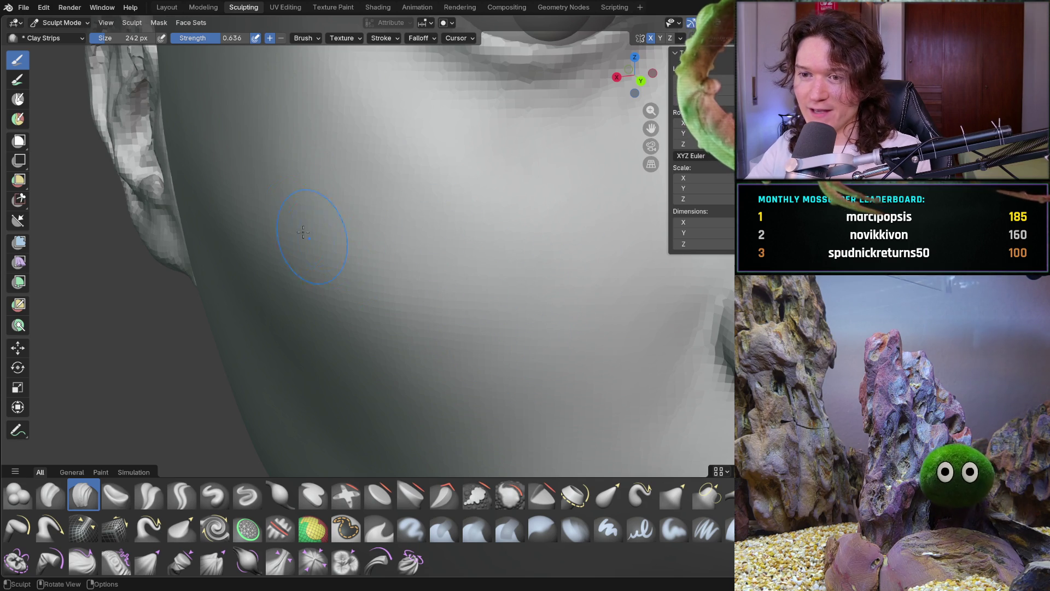
middle_drag(316, 234, 405, 234)
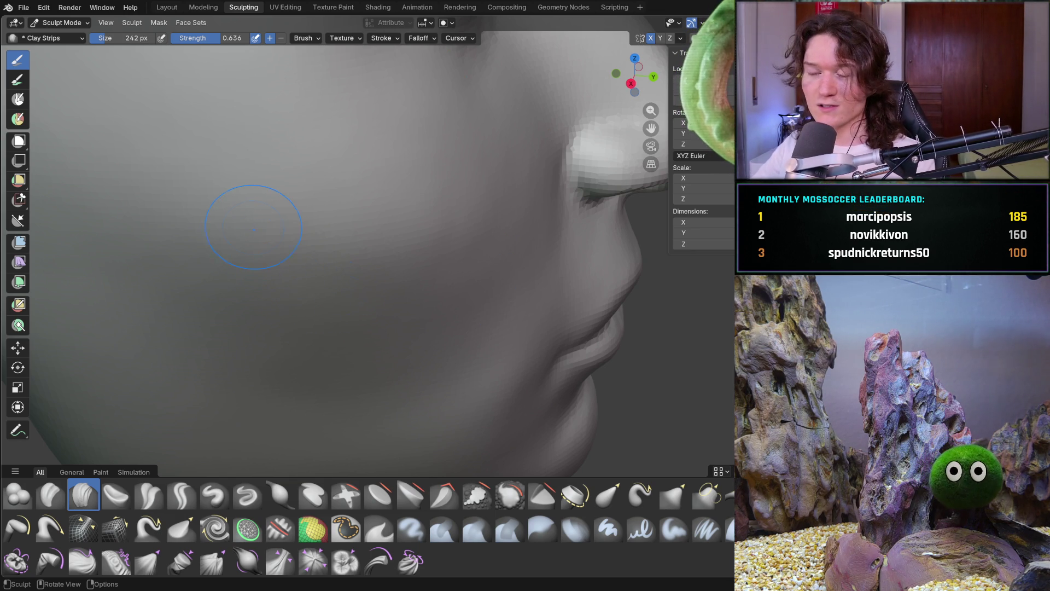
scroll(383, 261, down, 3)
mouse_move(375, 293)
middle_down()
mouse_move(293, 281)
mouse_move(317, 301)
mouse_move(340, 285)
mouse_move(377, 224)
middle_up()
mouse_move(433, 295)
middle_down()
mouse_move(407, 260)
mouse_move(267, 257)
middle_up()
middle_drag(215, 192, 263, 201)
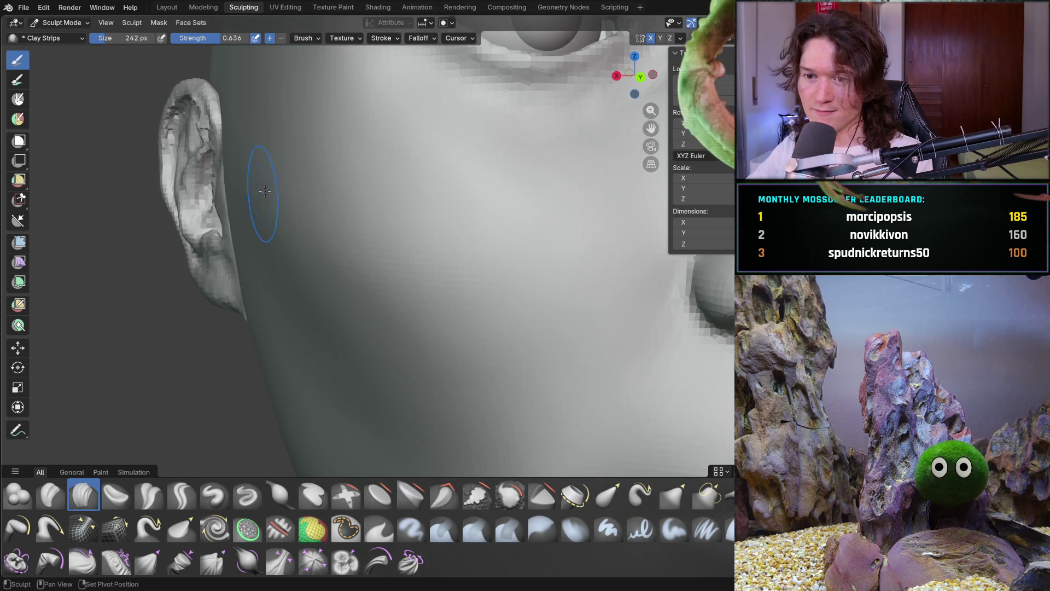
scroll(459, 346, down, 5)
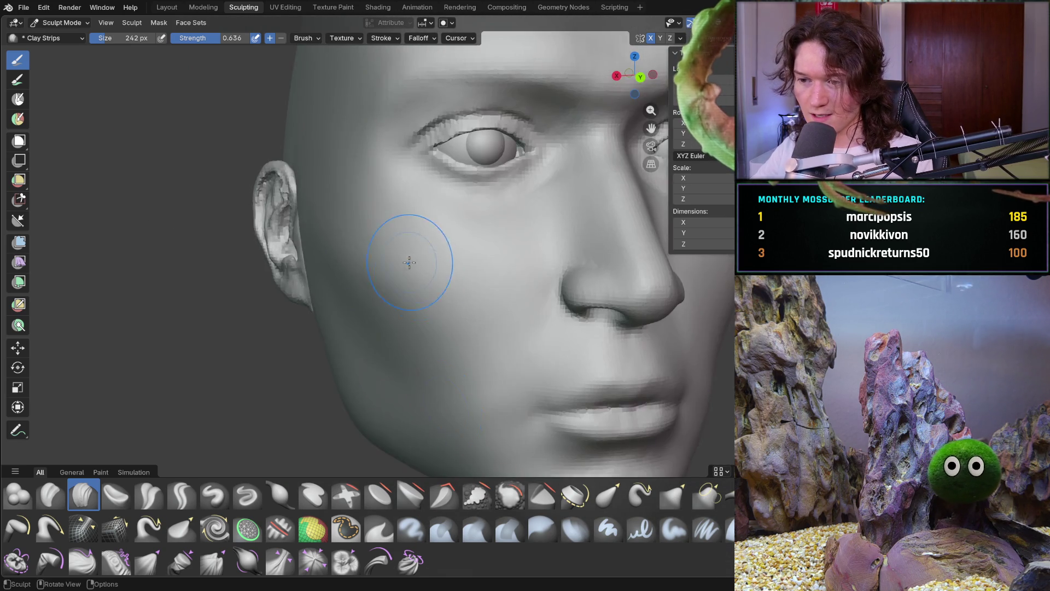
mouse_move(308, 283)
ctrl+middle_down()
mouse_move(300, 232)
mouse_move(264, 279)
ctrl+middle_up()
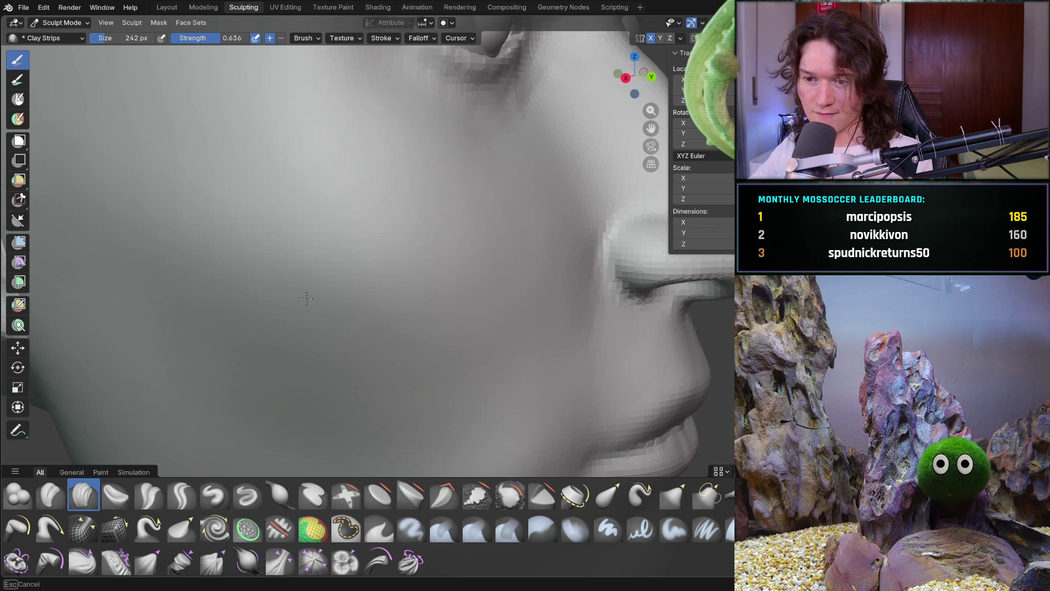
scroll(482, 275, down, 5)
mouse_move(410, 351)
middle_down()
mouse_move(534, 317)
mouse_move(534, 359)
middle_up()
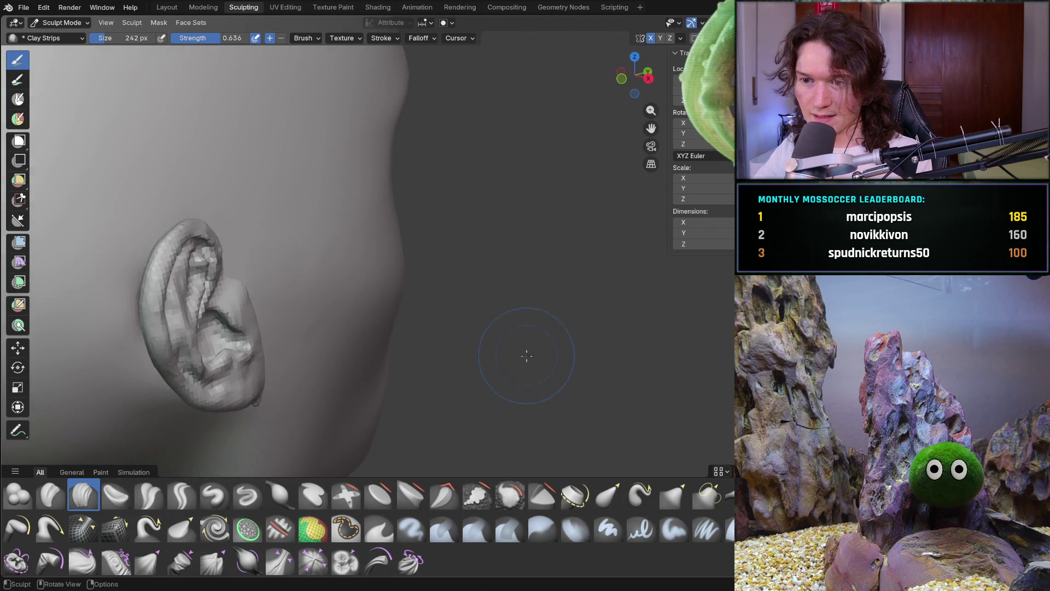
scroll(361, 271, up, 3)
middle_drag(314, 239, 361, 268)
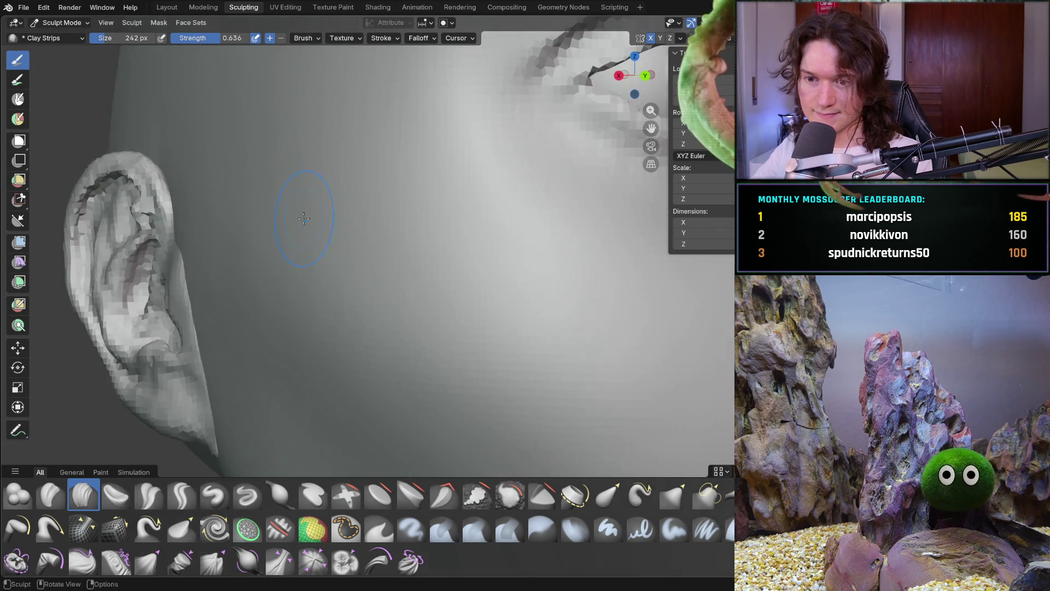
scroll(410, 300, down, 3)
middle_drag(410, 300, 445, 293)
mouse_move(375, 328)
middle_down()
mouse_move(398, 355)
mouse_move(472, 309)
middle_up()
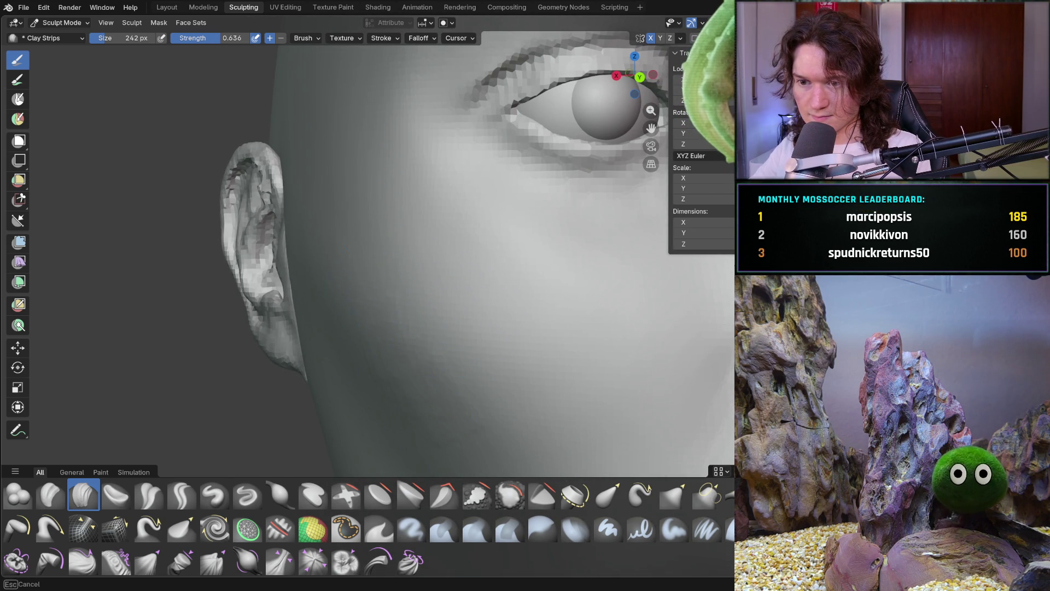
mouse_move(525, 317)
middle_down()
mouse_move(478, 300)
mouse_move(389, 346)
middle_up()
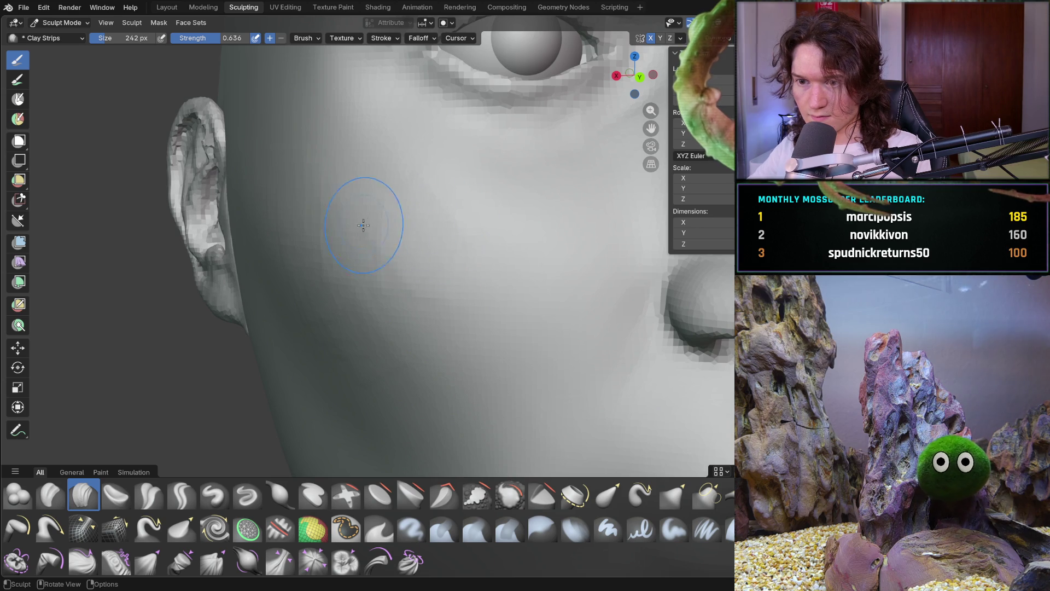
middle_drag(311, 201, 263, 215)
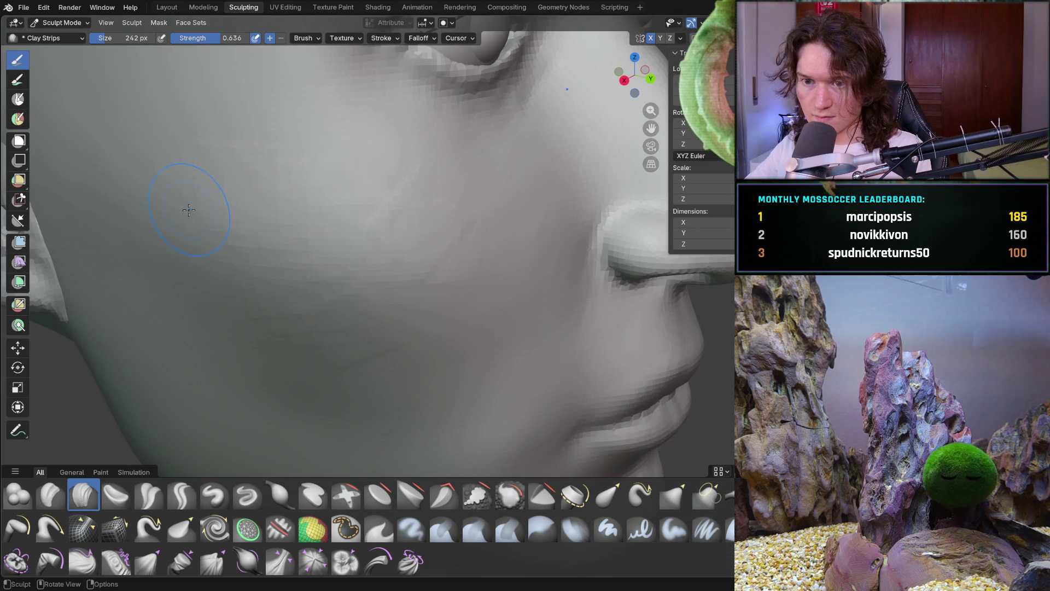
mouse_move(178, 265)
middle_down()
mouse_move(235, 293)
mouse_move(305, 265)
middle_up()
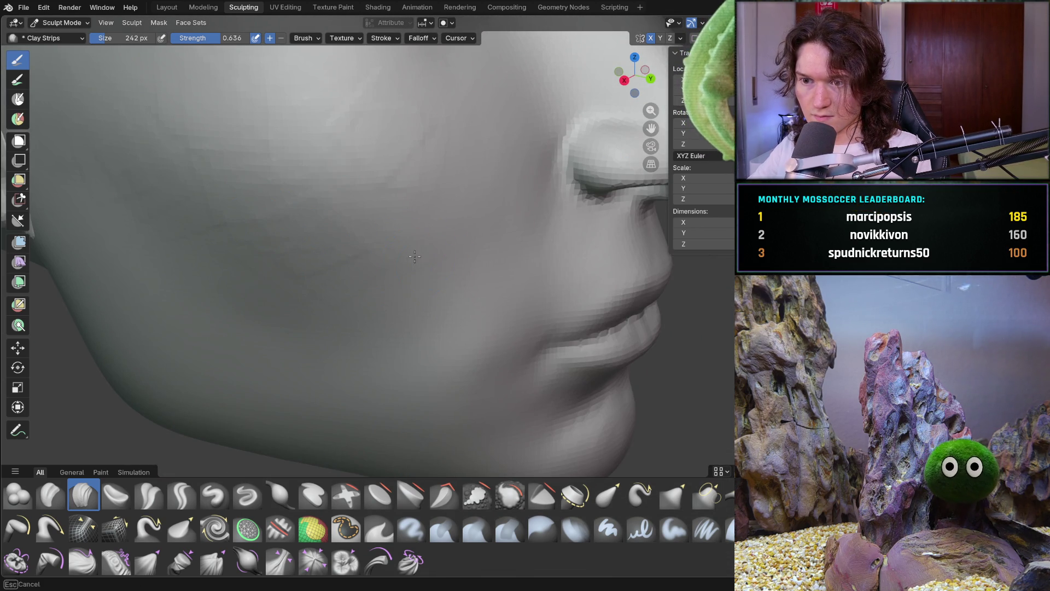
mouse_move(421, 250)
middle_down()
mouse_move(328, 195)
mouse_move(381, 171)
middle_up()
scroll(395, 320, down, 5)
mouse_move(395, 320)
middle_down()
mouse_move(399, 306)
mouse_move(408, 353)
mouse_move(378, 281)
mouse_move(259, 180)
middle_up()
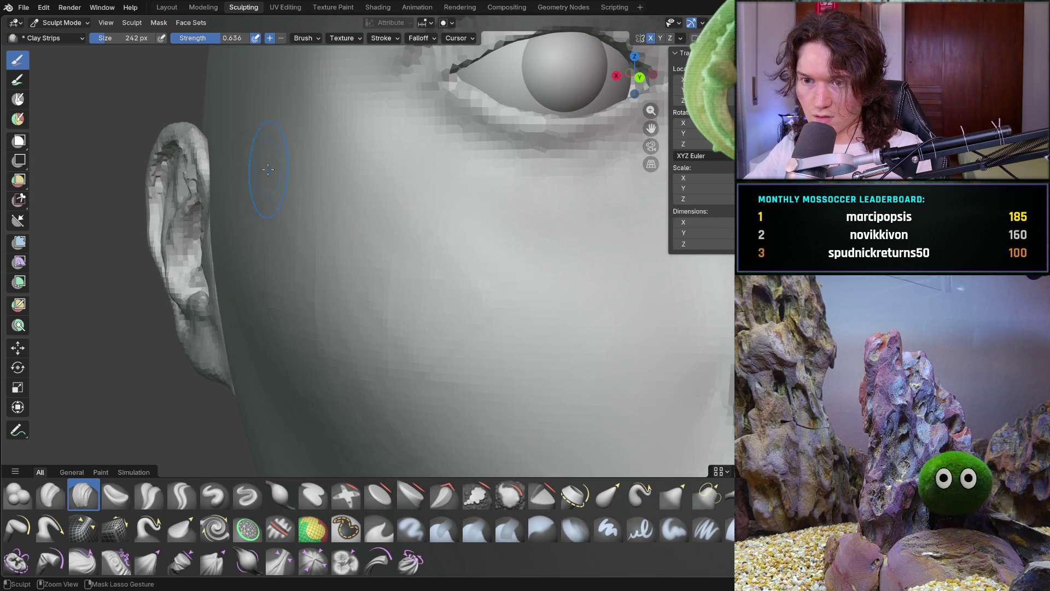
middle_drag(356, 181, 356, 181)
middle_drag(322, 213, 438, 345)
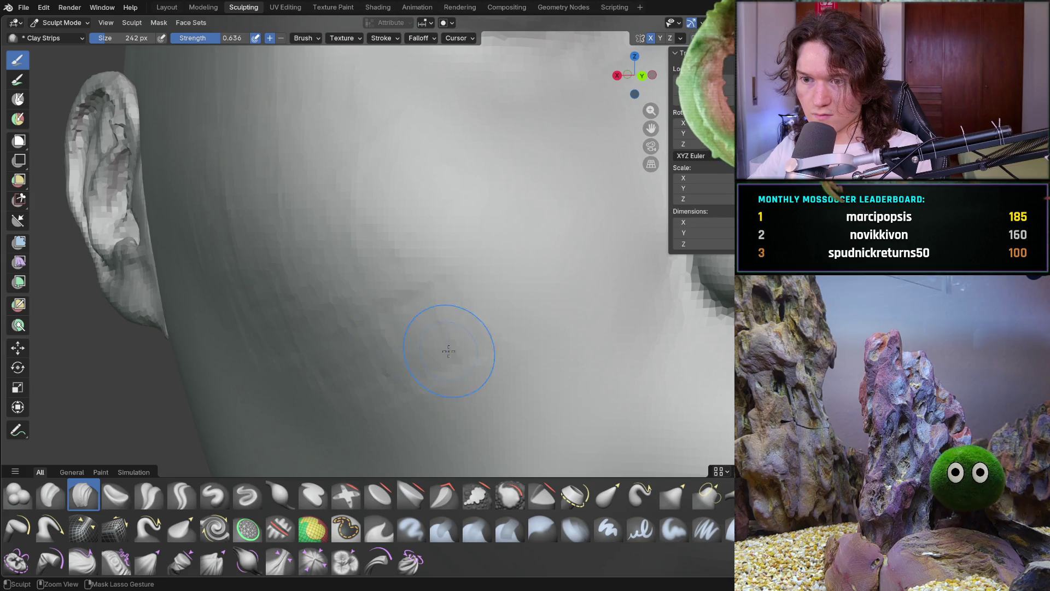
middle_drag(499, 239, 508, 277)
scroll(466, 175, down, 5)
mouse_move(467, 175)
middle_down()
mouse_move(441, 237)
mouse_move(385, 311)
mouse_move(389, 295)
middle_up()
scroll(391, 273, down, 3)
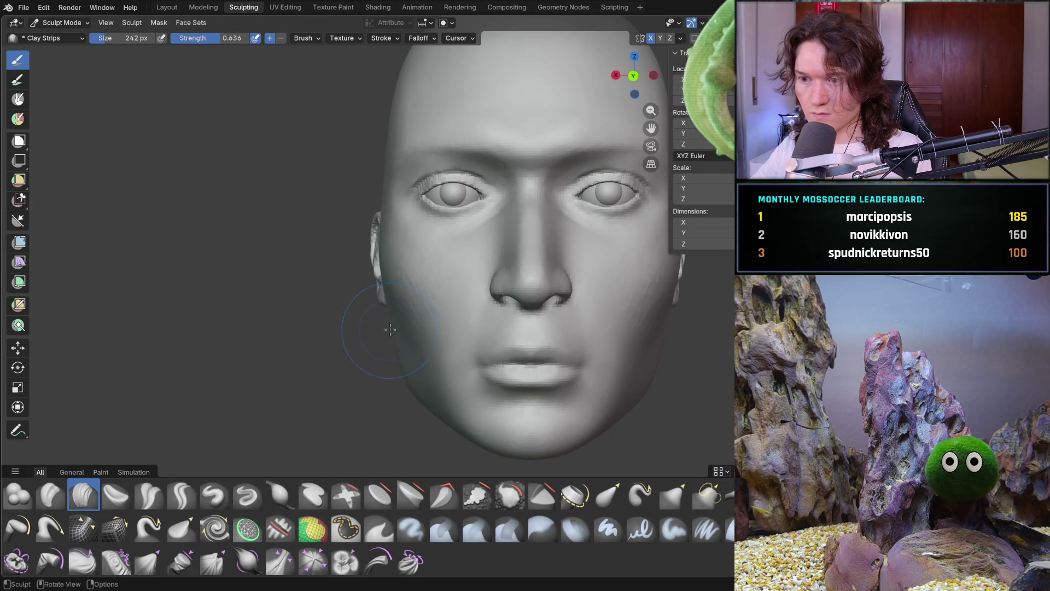
scroll(395, 248, up, 6)
scroll(394, 248, down, 2)
scroll(399, 225, up, 3)
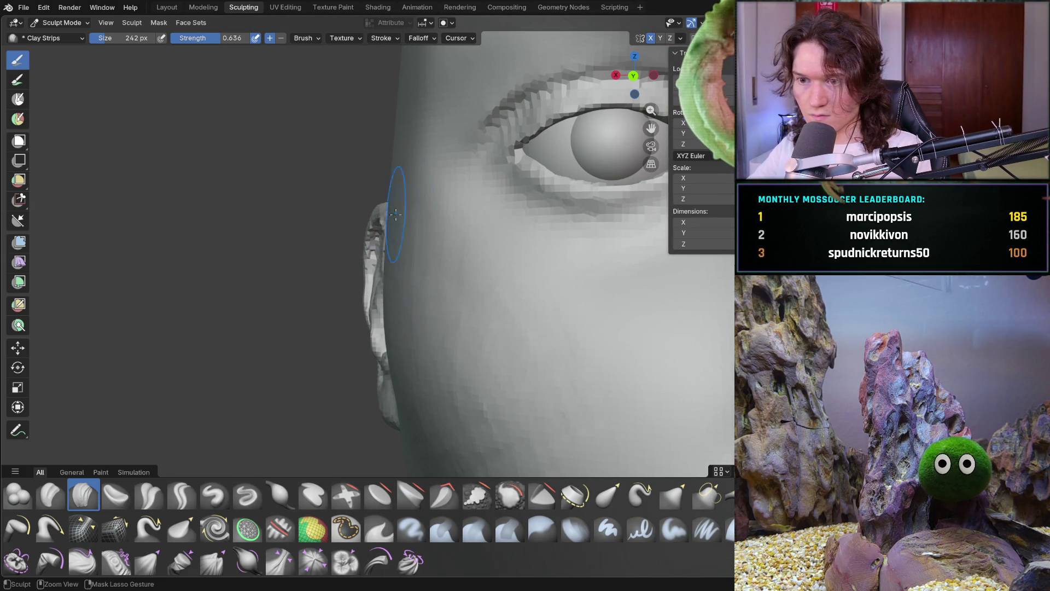
mouse_move(393, 197)
middle_down()
mouse_move(343, 210)
mouse_move(375, 281)
mouse_move(519, 290)
middle_up()
scroll(328, 219, down, 5)
scroll(590, 286, up, 2)
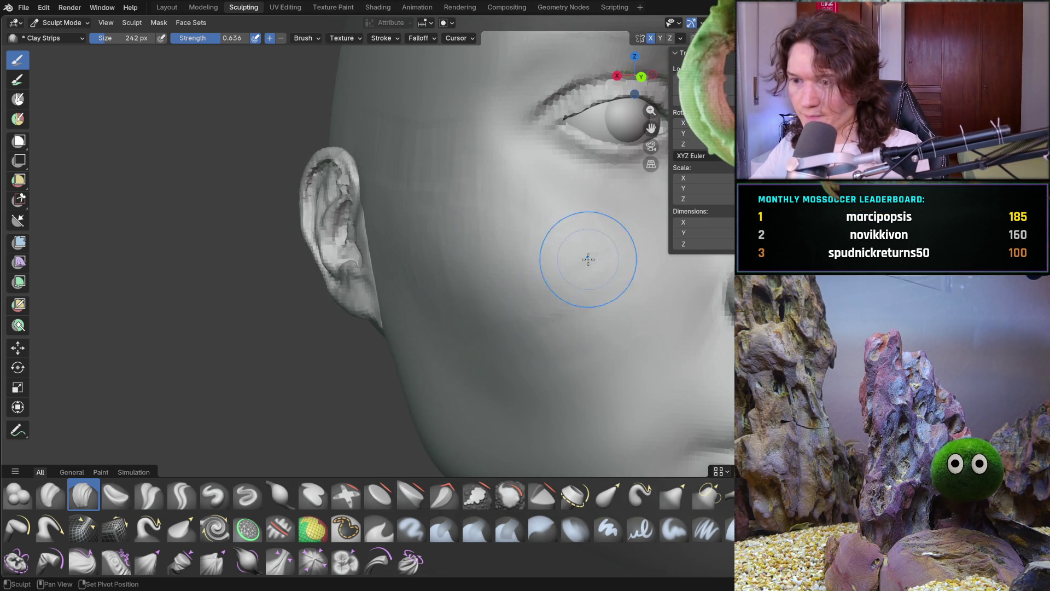
middle_drag(567, 304, 478, 298)
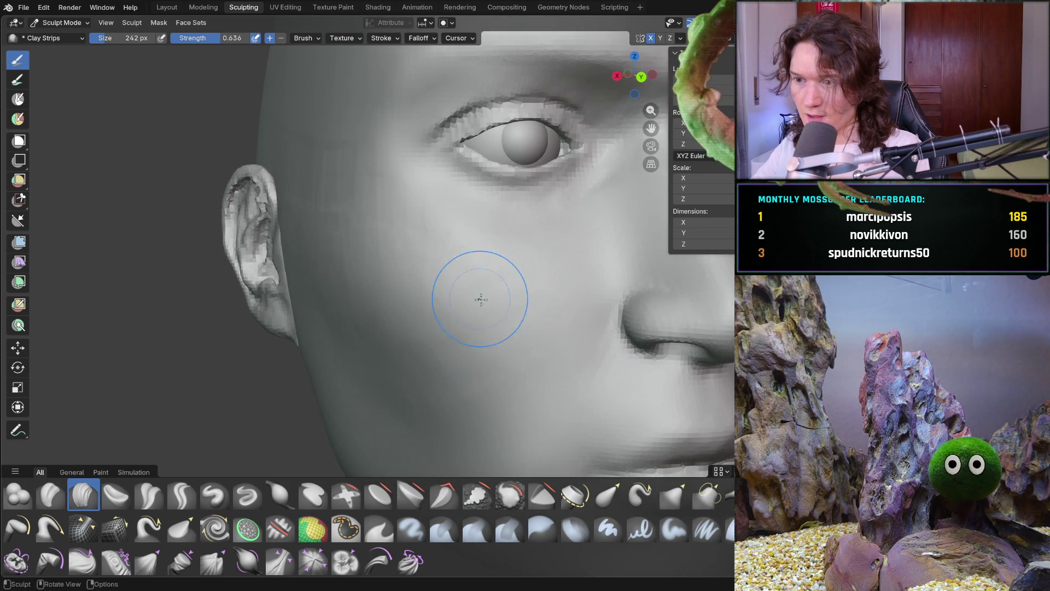
scroll(480, 292, up, 2)
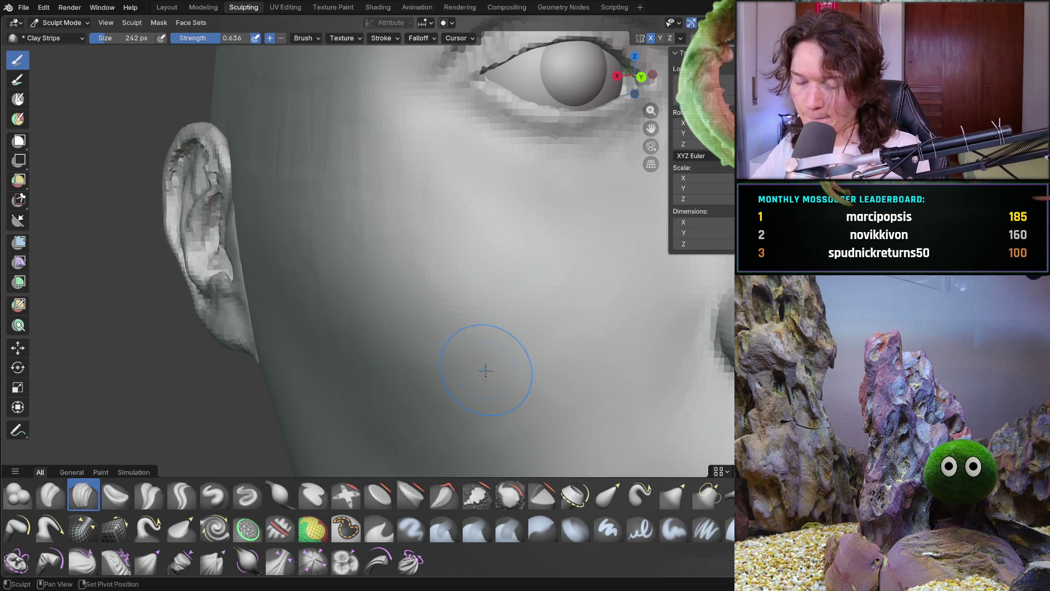
mouse_move(292, 255)
middle_down()
mouse_move(333, 253)
mouse_move(386, 197)
mouse_move(355, 155)
middle_up()
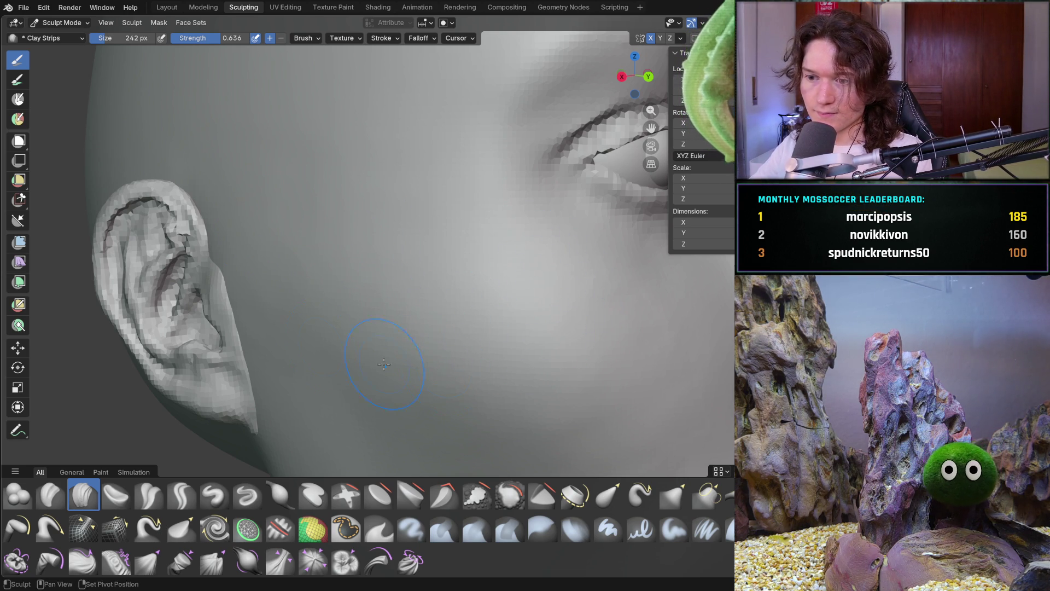
drag(660, 377, 615, 310)
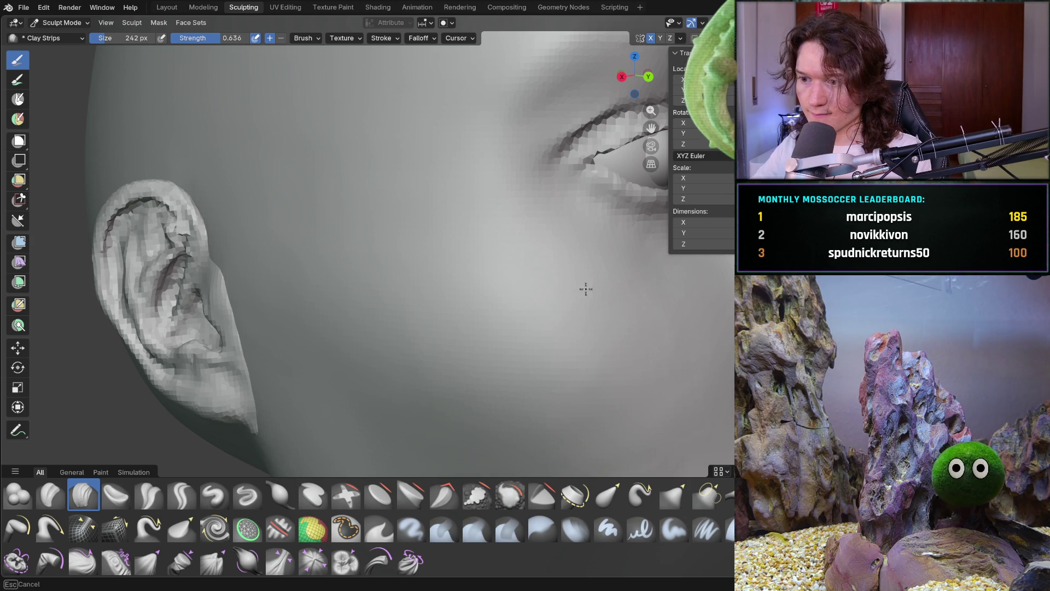
middle_drag(598, 398, 504, 265)
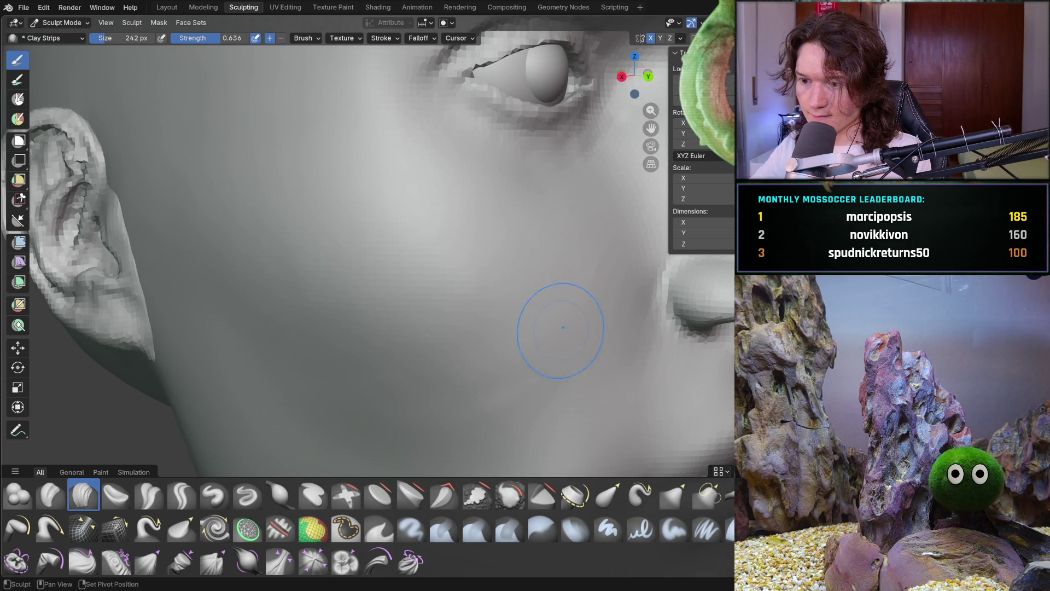
middle_drag(422, 416, 423, 417)
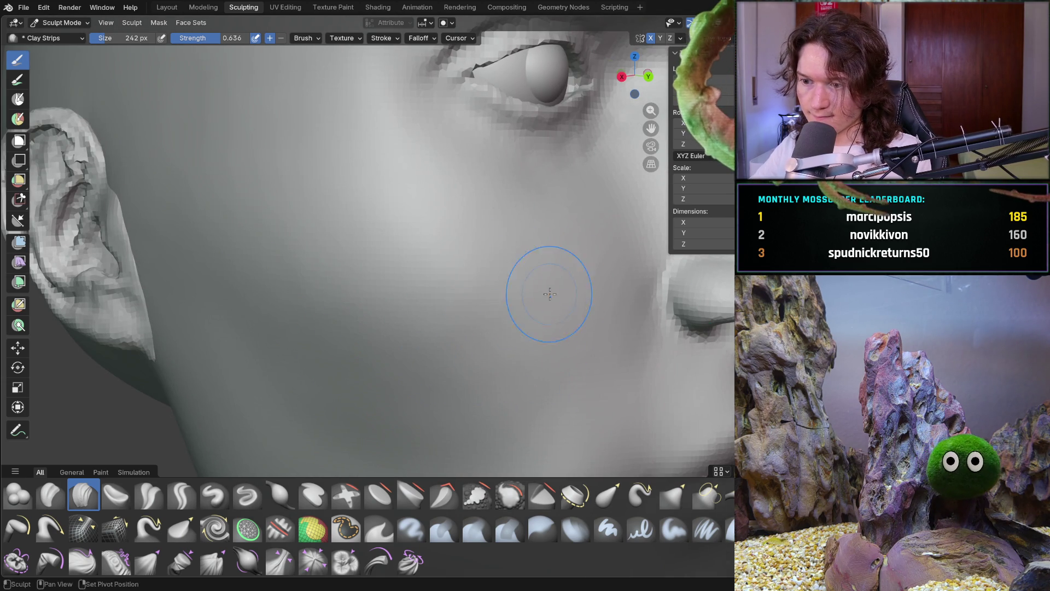
mouse_move(555, 357)
middle_down()
mouse_move(493, 304)
mouse_move(476, 251)
middle_up()
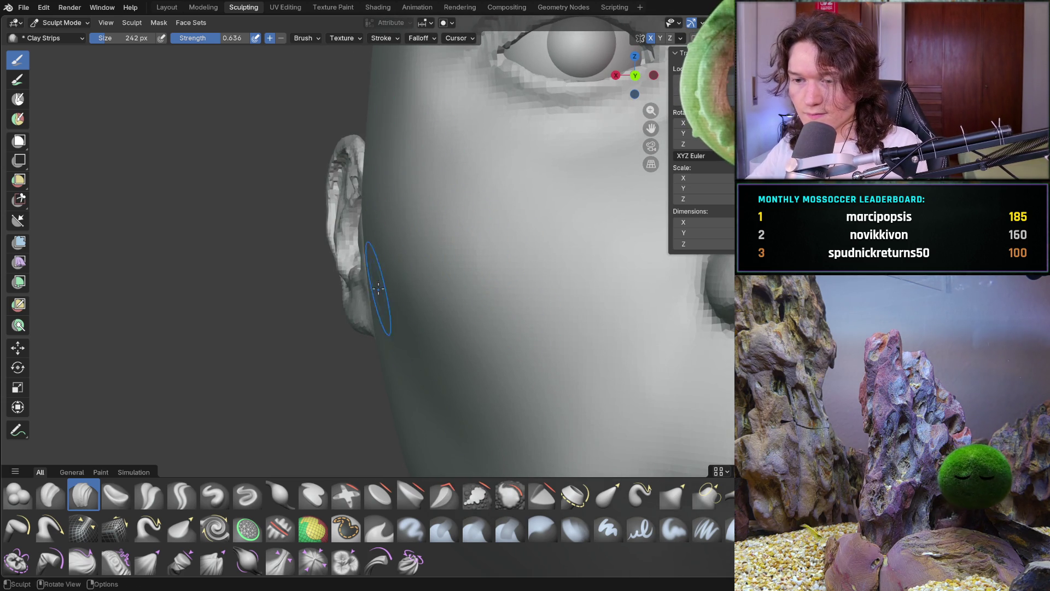
middle_drag(383, 292, 432, 268)
middle_drag(462, 203, 463, 202)
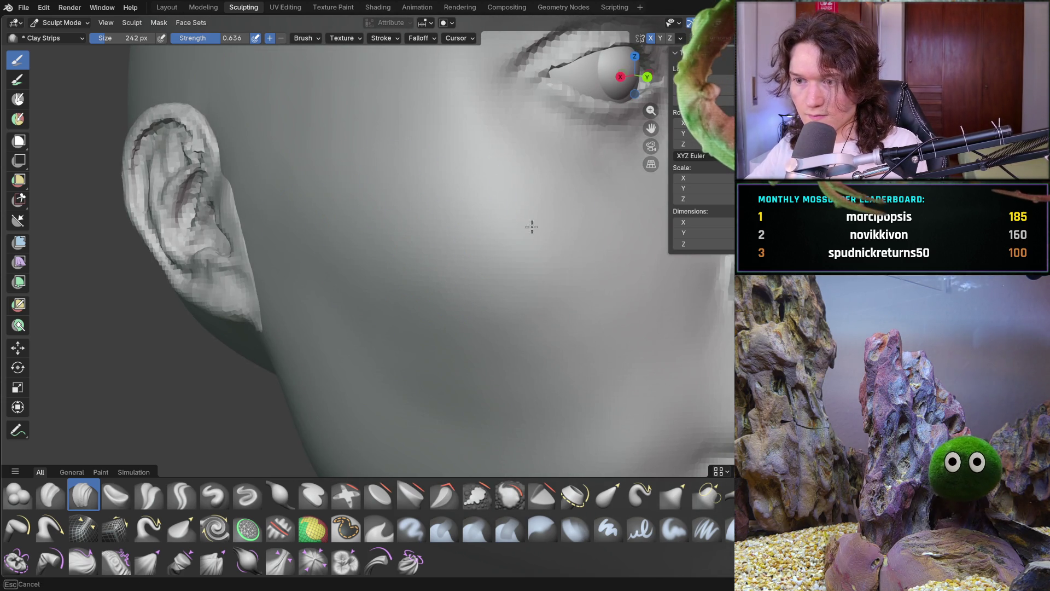
middle_drag(553, 353, 555, 355)
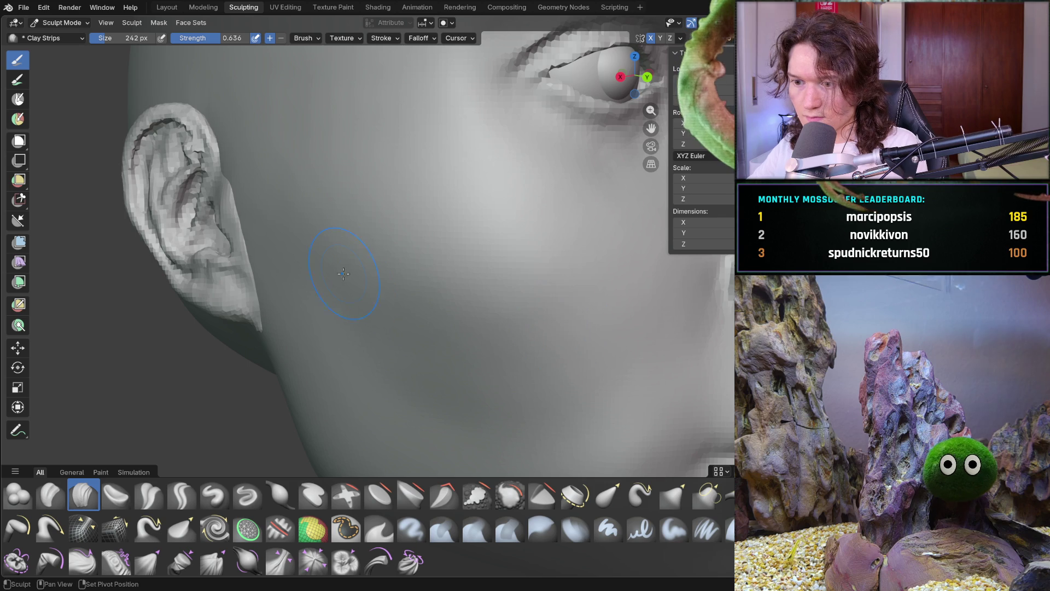
middle_drag(391, 374, 305, 352)
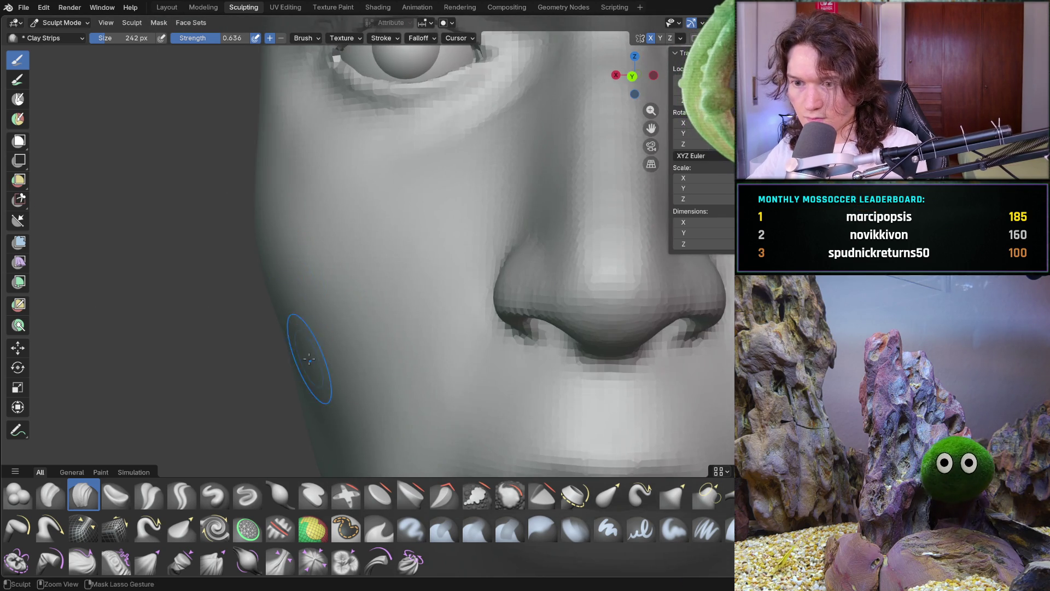
scroll(328, 328, down, 5)
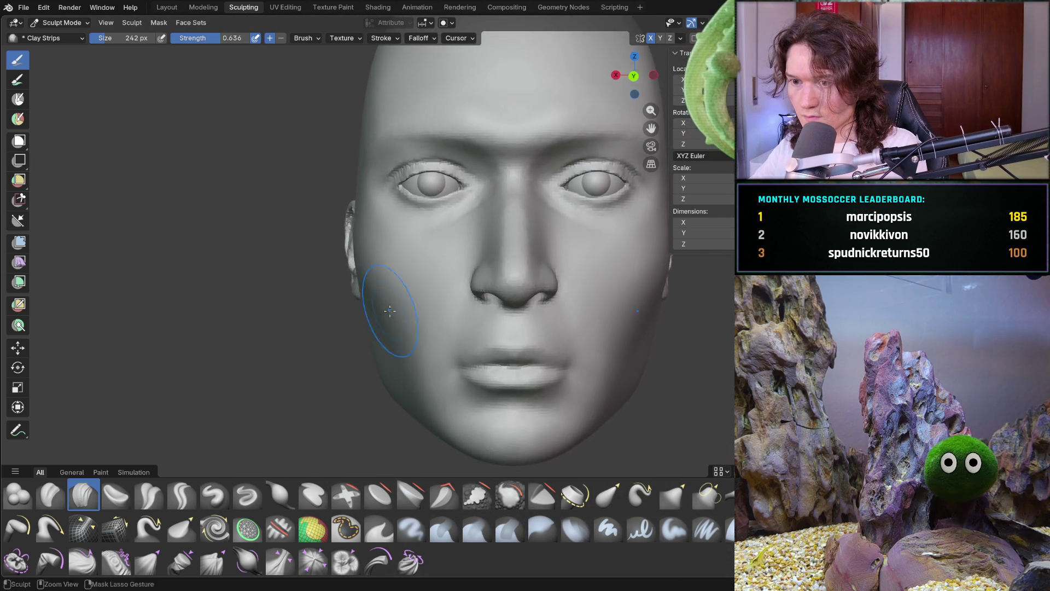
scroll(375, 393, down, 4)
scroll(371, 388, up, 8)
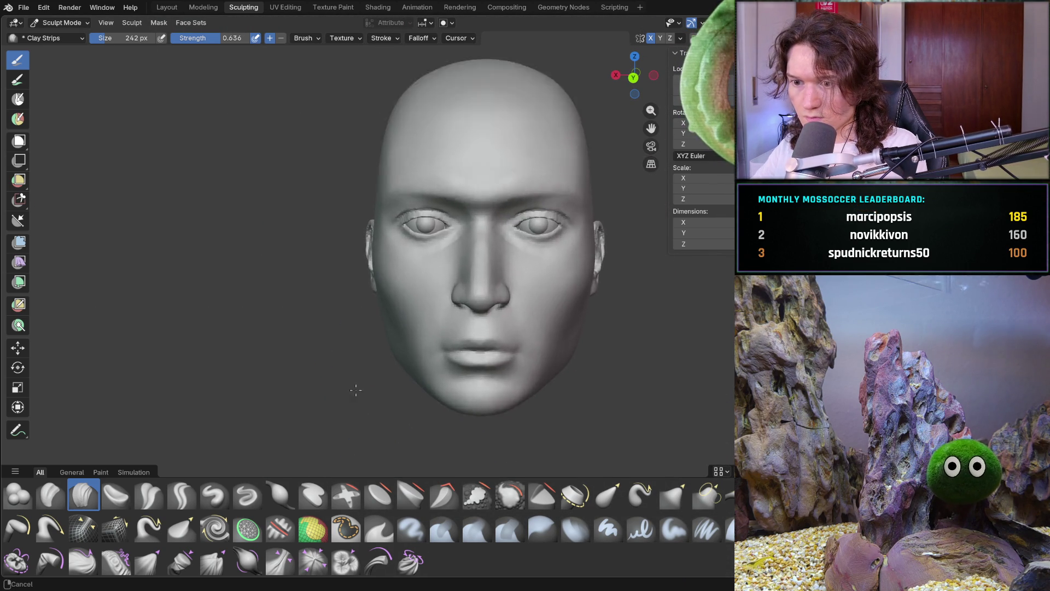
mouse_move(360, 343)
middle_down()
mouse_move(383, 336)
mouse_move(335, 322)
middle_up()
middle_drag(384, 347, 385, 347)
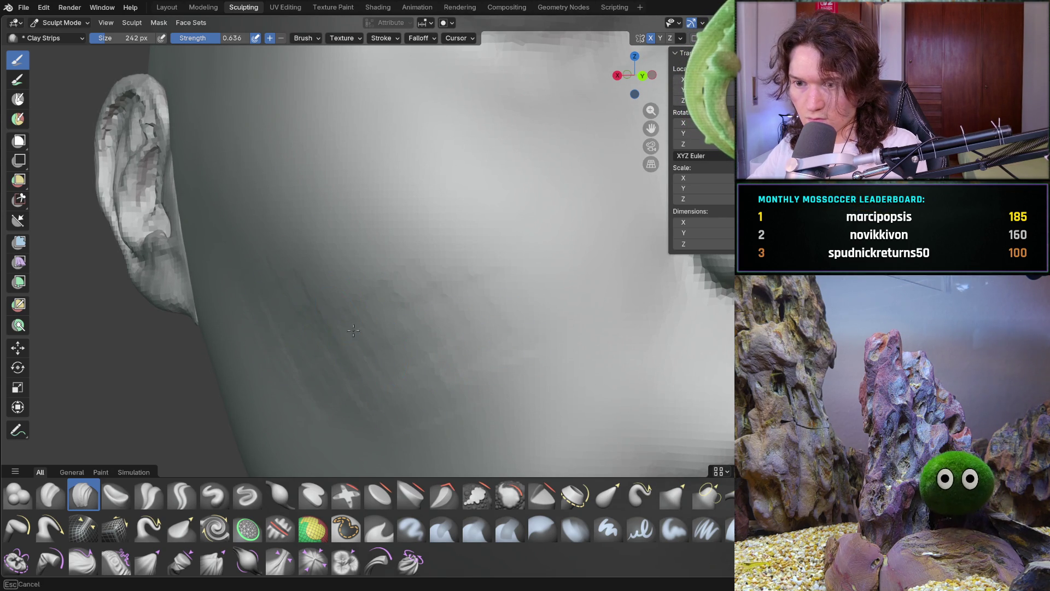
middle_drag(498, 274, 416, 358)
mouse_move(478, 274)
ctrl+middle_down()
mouse_move(442, 372)
mouse_move(450, 310)
mouse_move(388, 299)
ctrl+middle_up()
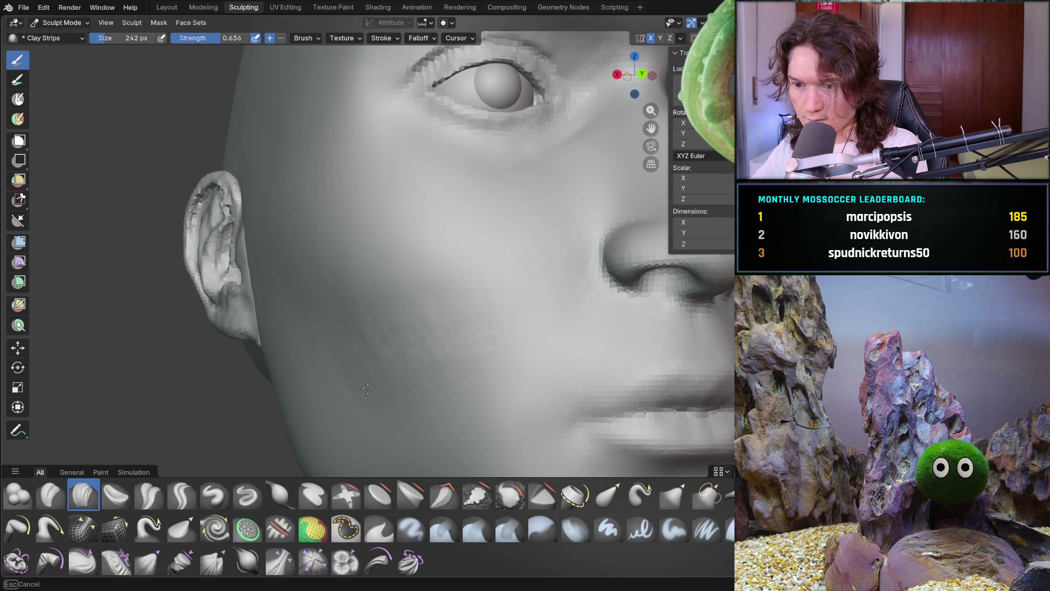
mouse_move(470, 305)
ctrl+middle_down()
mouse_move(465, 263)
mouse_move(298, 292)
ctrl+middle_up()
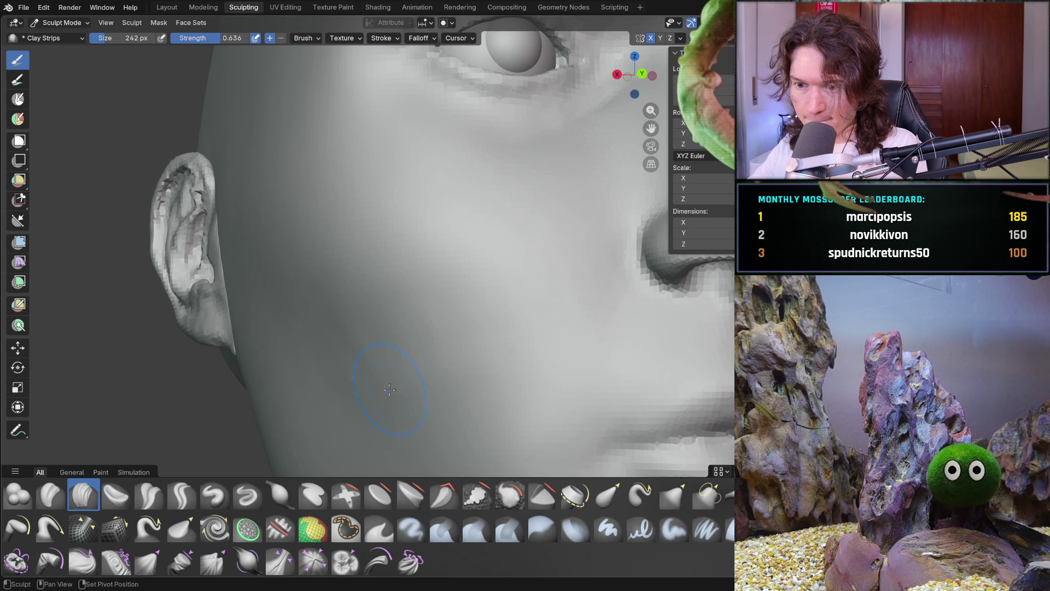
ctrl+middle_drag(385, 340, 391, 335)
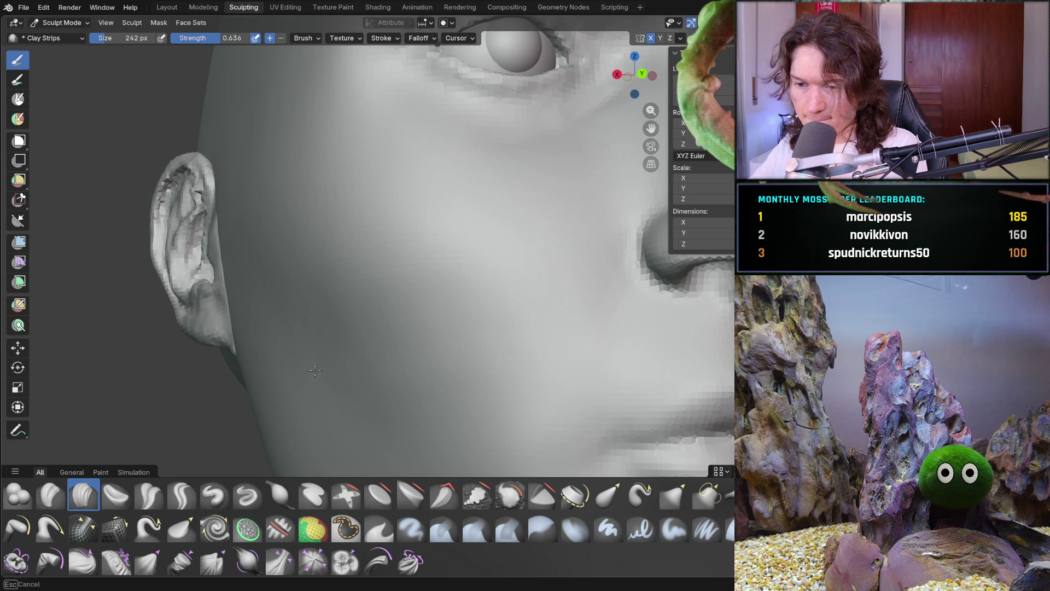
mouse_move(451, 312)
ctrl+middle_down()
mouse_move(468, 363)
mouse_move(387, 359)
ctrl+middle_up()
middle_drag(262, 362, 225, 364)
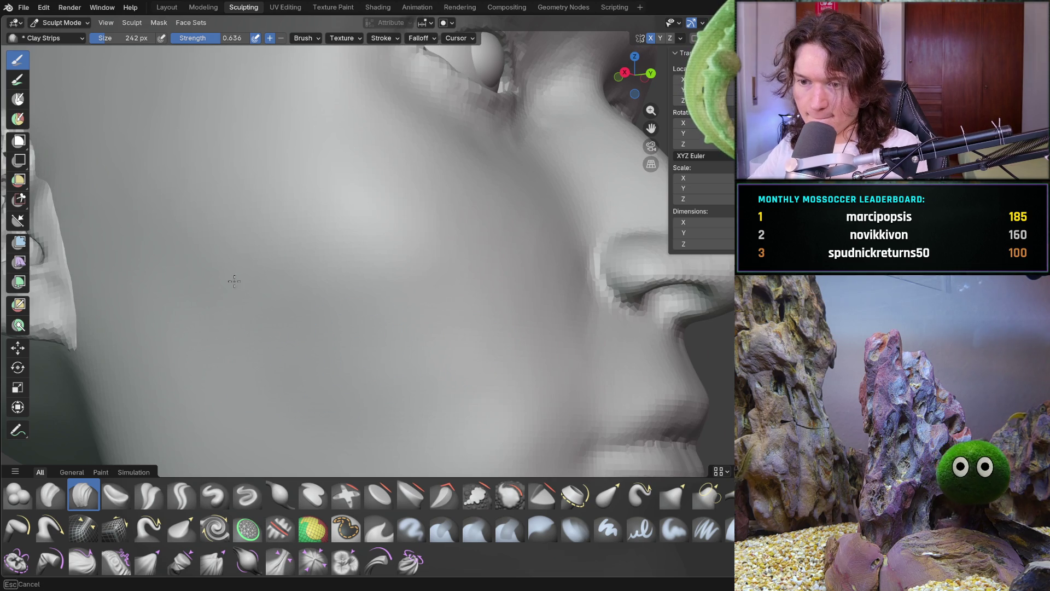
mouse_move(472, 328)
ctrl+middle_down()
mouse_move(480, 370)
mouse_move(350, 363)
mouse_move(424, 413)
mouse_move(306, 377)
mouse_move(347, 382)
mouse_move(383, 366)
ctrl+middle_up()
scroll(404, 352, up, 5)
ctrl+middle_drag(463, 348, 494, 348)
ctrl+middle_drag(434, 255, 422, 234)
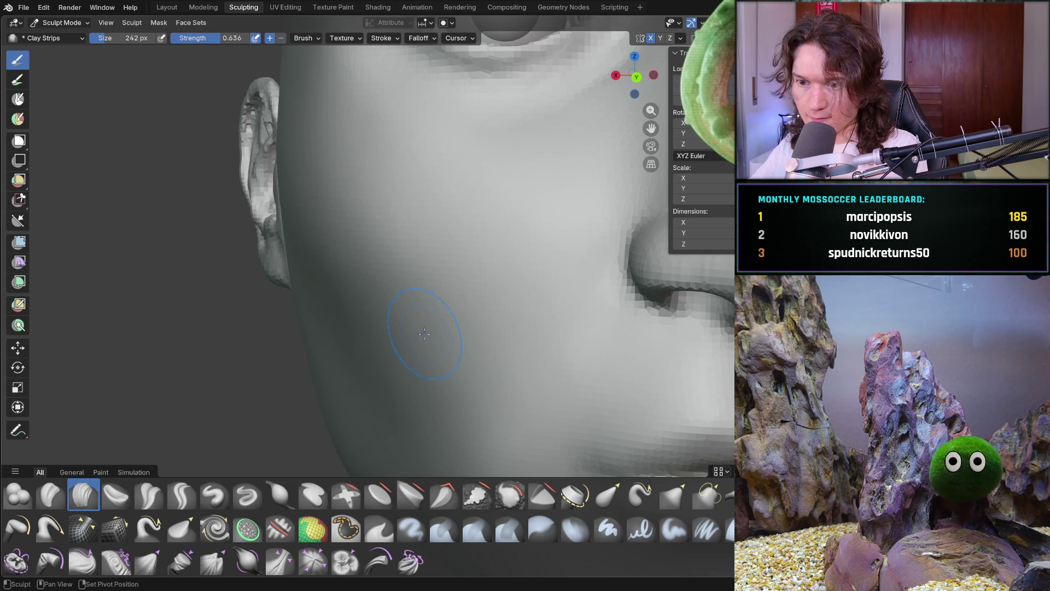
middle_drag(356, 328, 389, 289)
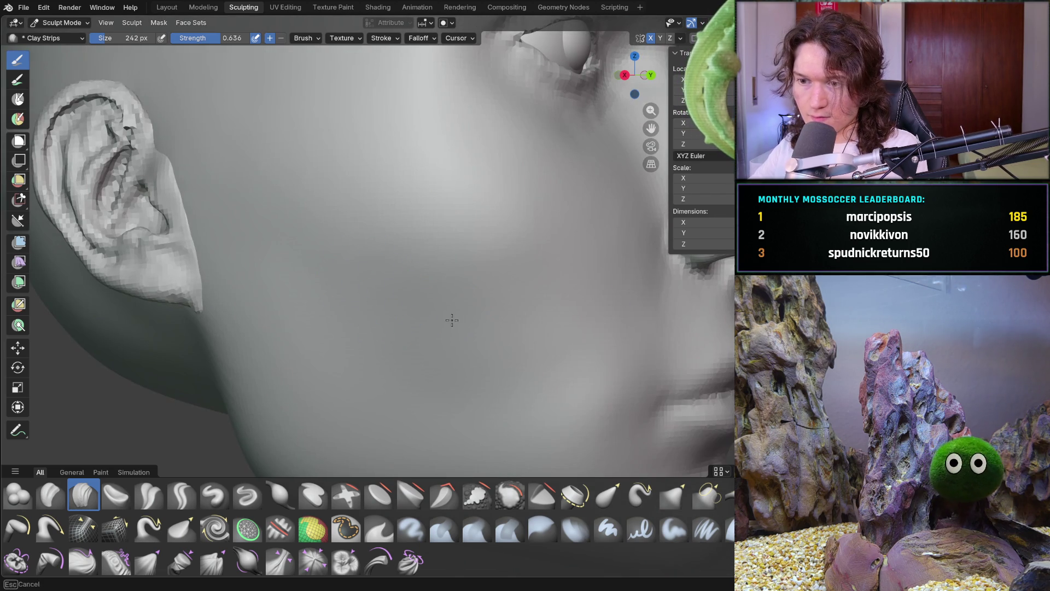
middle_drag(515, 358, 511, 361)
scroll(324, 326, down, 5)
mouse_move(329, 328)
middle_down()
mouse_move(368, 369)
mouse_move(336, 360)
mouse_move(354, 357)
mouse_move(316, 283)
middle_up()
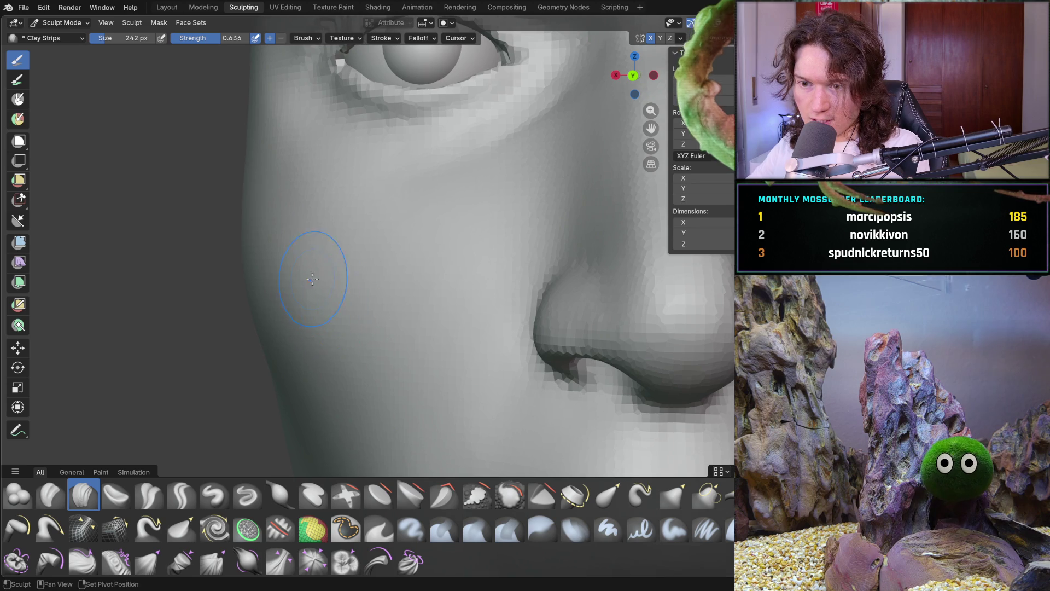
mouse_move(405, 292)
ctrl+middle_down()
mouse_move(408, 363)
mouse_move(335, 246)
mouse_move(366, 272)
mouse_move(363, 246)
mouse_move(534, 241)
mouse_move(486, 331)
mouse_move(253, 312)
mouse_move(235, 338)
mouse_move(228, 418)
mouse_move(262, 394)
mouse_move(352, 366)
mouse_move(372, 325)
ctrl+middle_up()
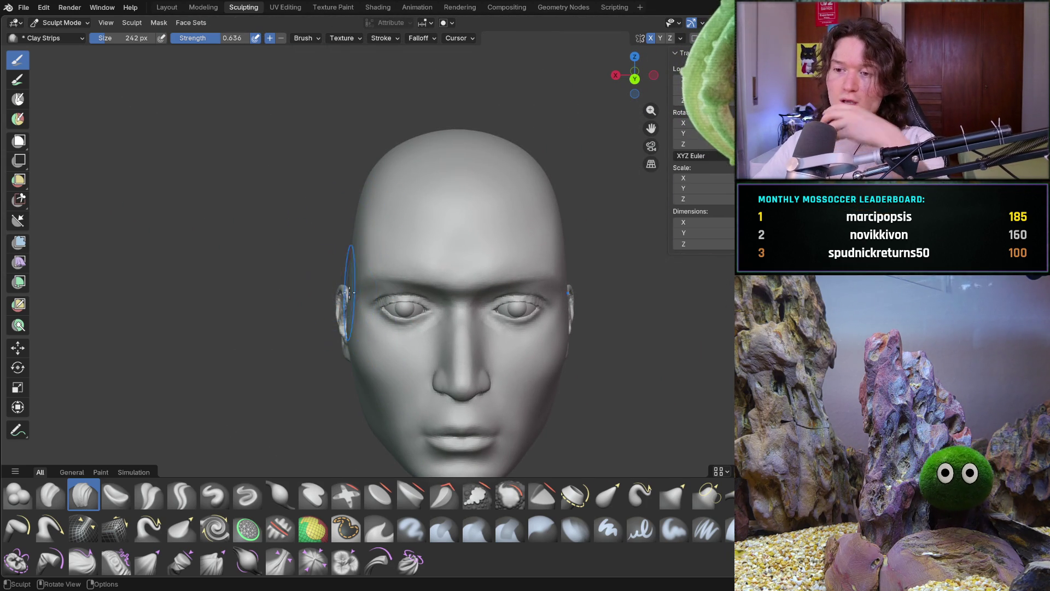
Turn toward the face and save the sculpt as V2_main_char_8.blend
middle_drag(421, 327, 425, 313)
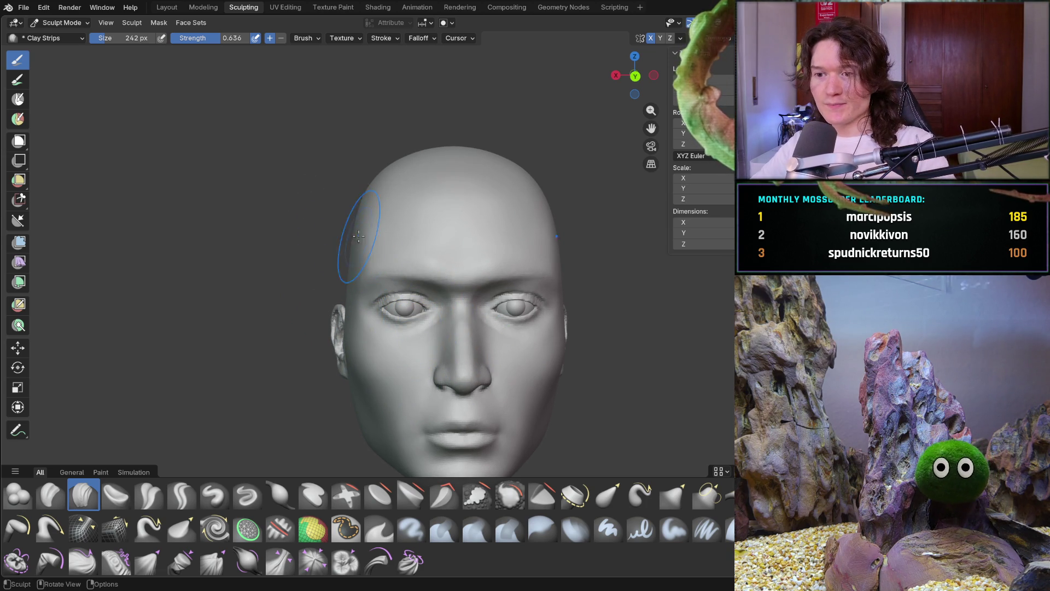
mouse_move(331, 198)
middle_down()
mouse_move(389, 216)
mouse_move(316, 234)
middle_up()
scroll(345, 222, up, 4)
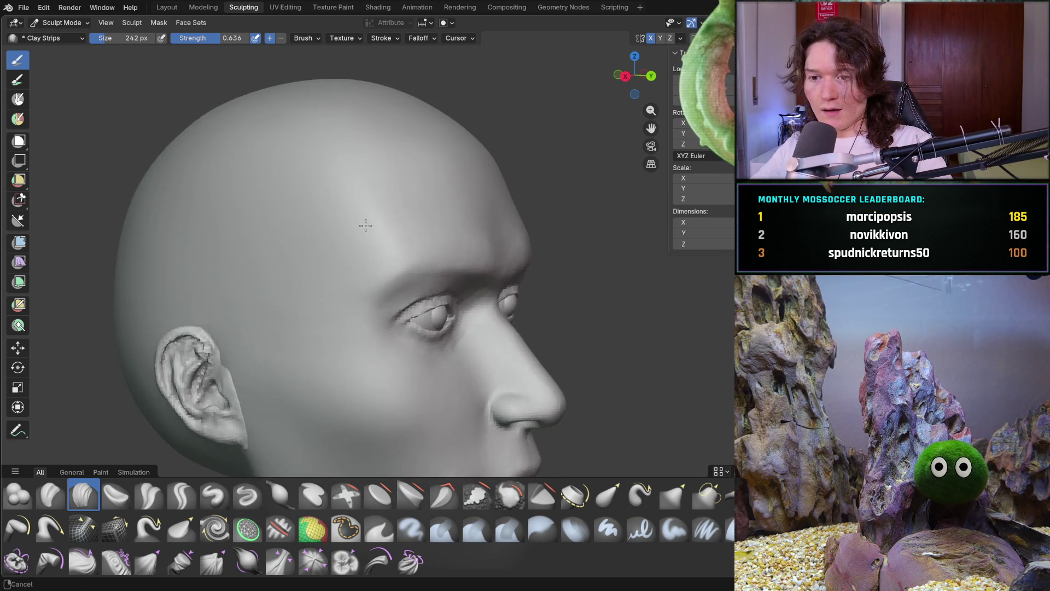
middle_drag(447, 201, 380, 203)
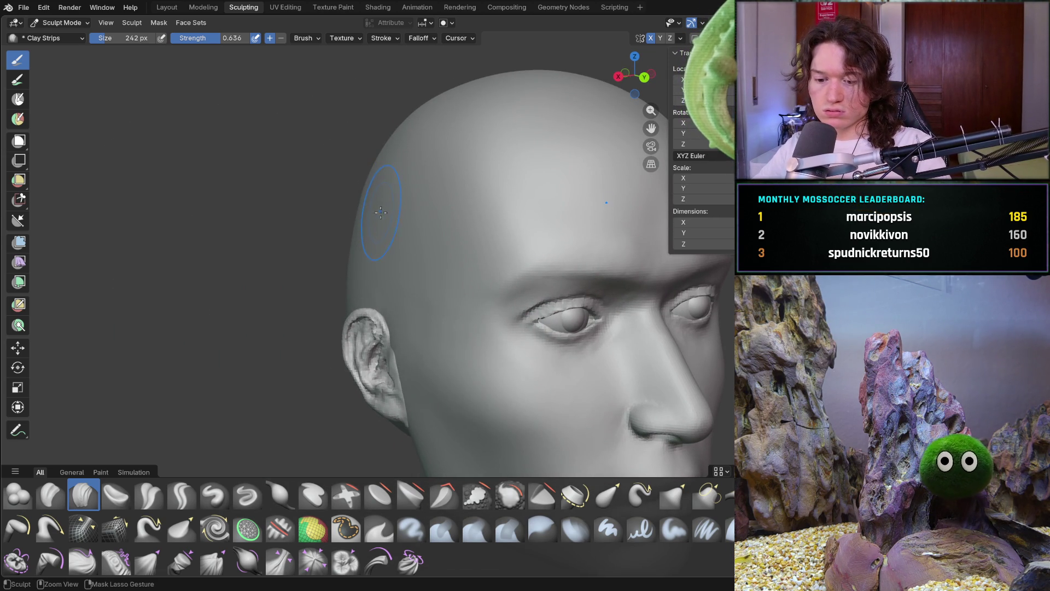
key(ctrl+s)
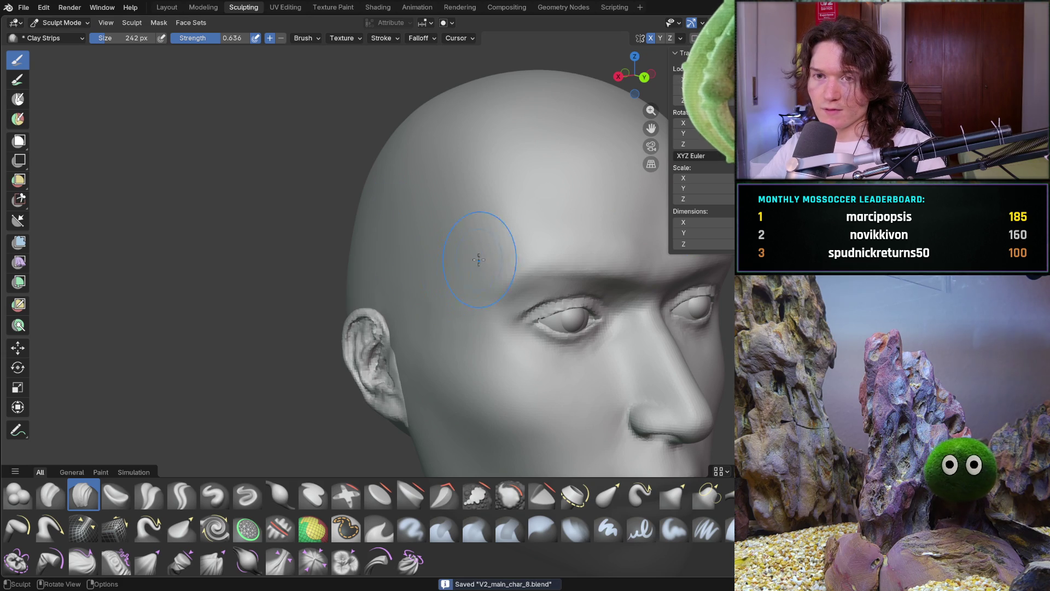
scroll(438, 279, down, 4)
Orbit from the front to a near side profile, then shrink the brush to 184 px
mouse_move(438, 279)
middle_down()
mouse_move(427, 298)
mouse_move(298, 296)
mouse_move(322, 298)
middle_up()
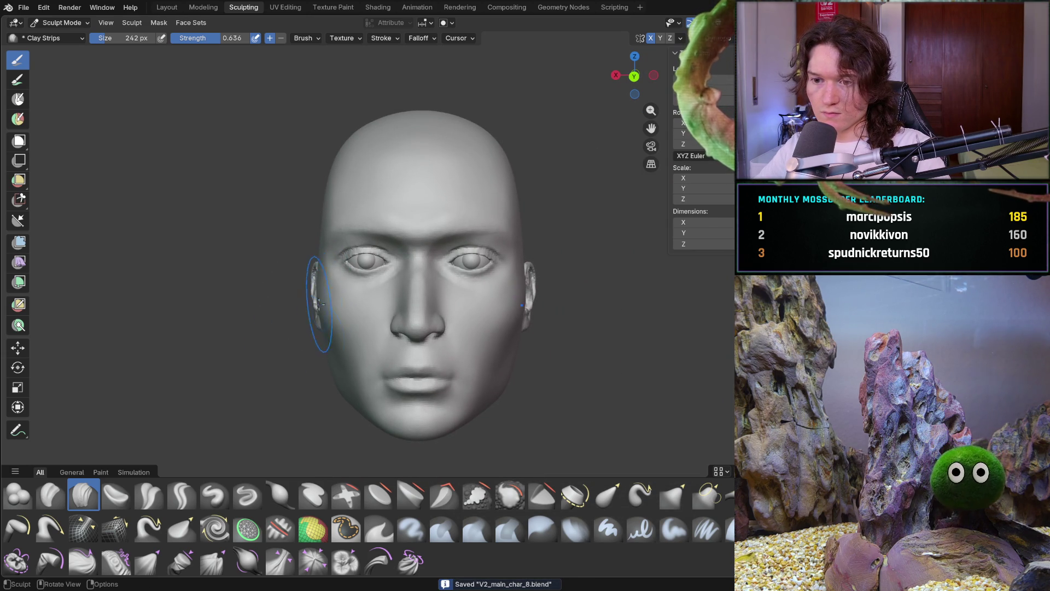
scroll(286, 383, up, 3)
middle_drag(286, 383, 227, 156)
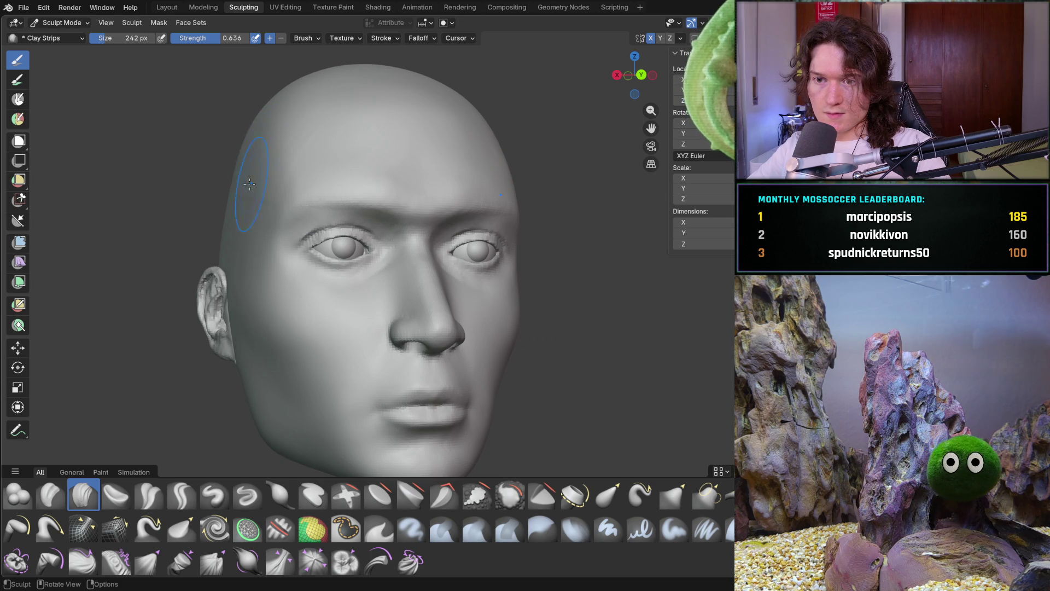
alt+middle_drag(224, 167, 222, 173)
mouse_move(222, 173)
mouse_down()
mouse_move(243, 159)
mouse_move(242, 176)
mouse_up()
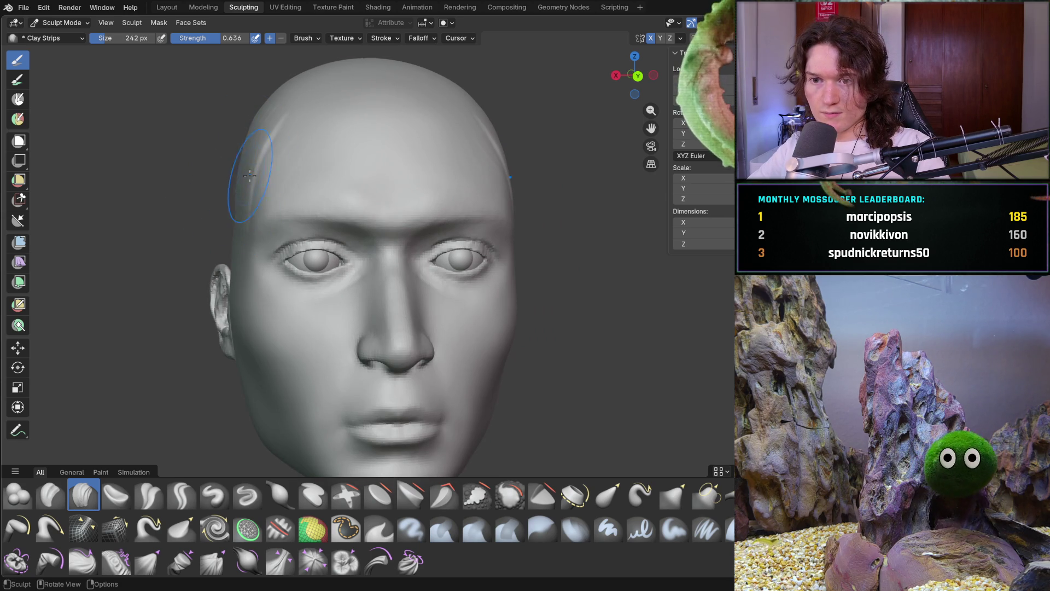
middle_drag(245, 191, 234, 156)
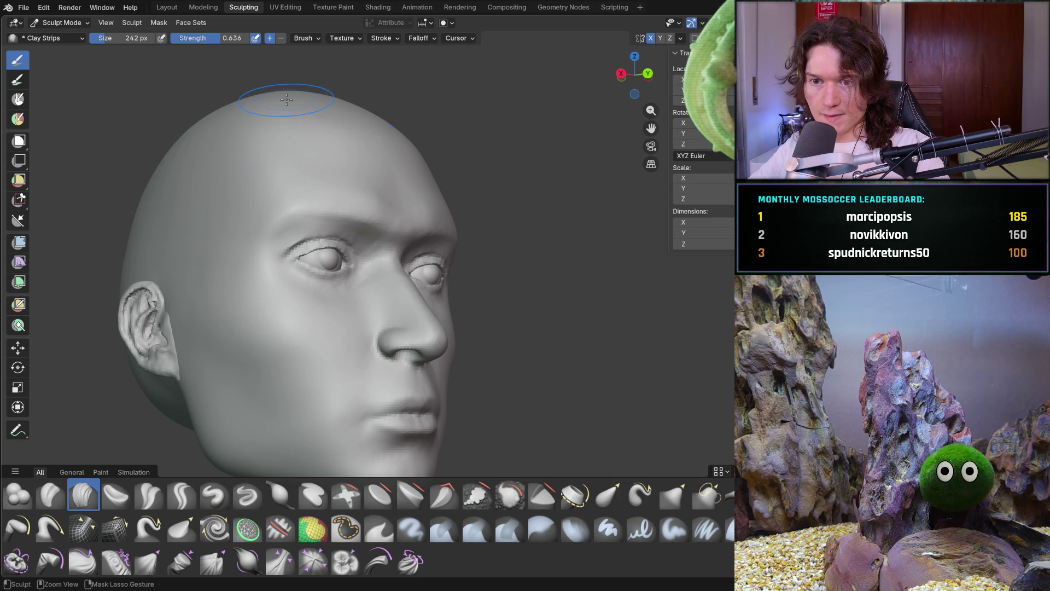
mouse_move(224, 164)
middle_down()
mouse_move(228, 195)
mouse_move(295, 238)
mouse_move(235, 208)
middle_up()
key(f)
click(273, 240)
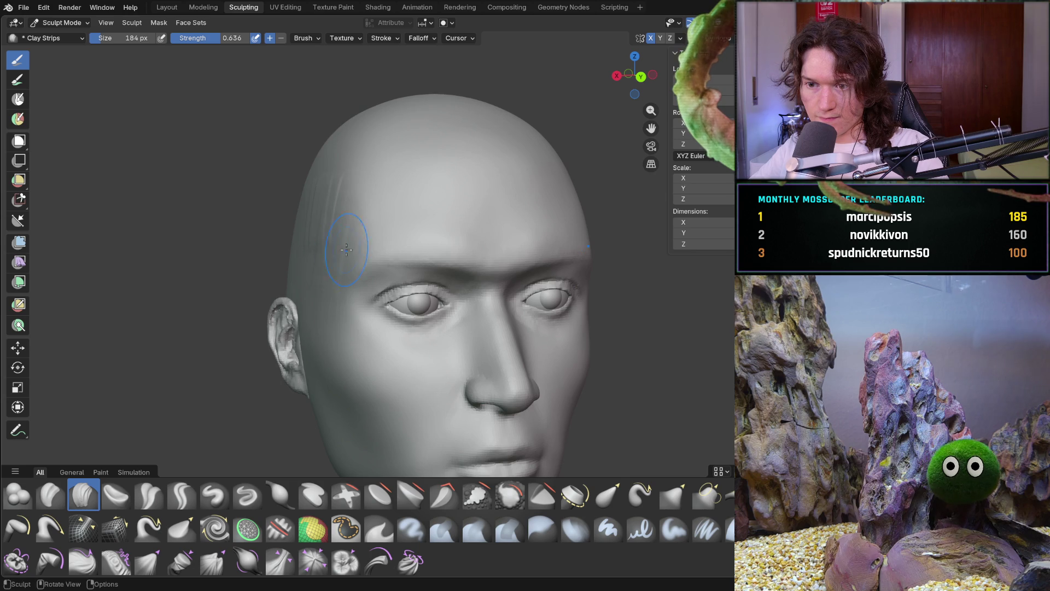
Set the brush to 100 px and lay clay-strip marks up the forehead side to the temple
middle_drag(311, 267, 351, 237)
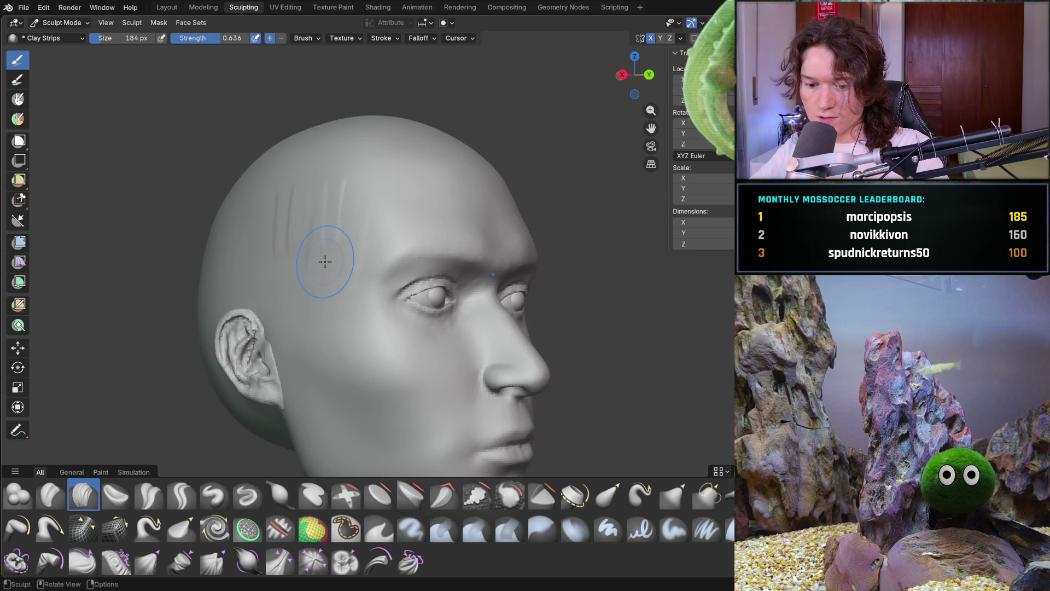
text(f100)
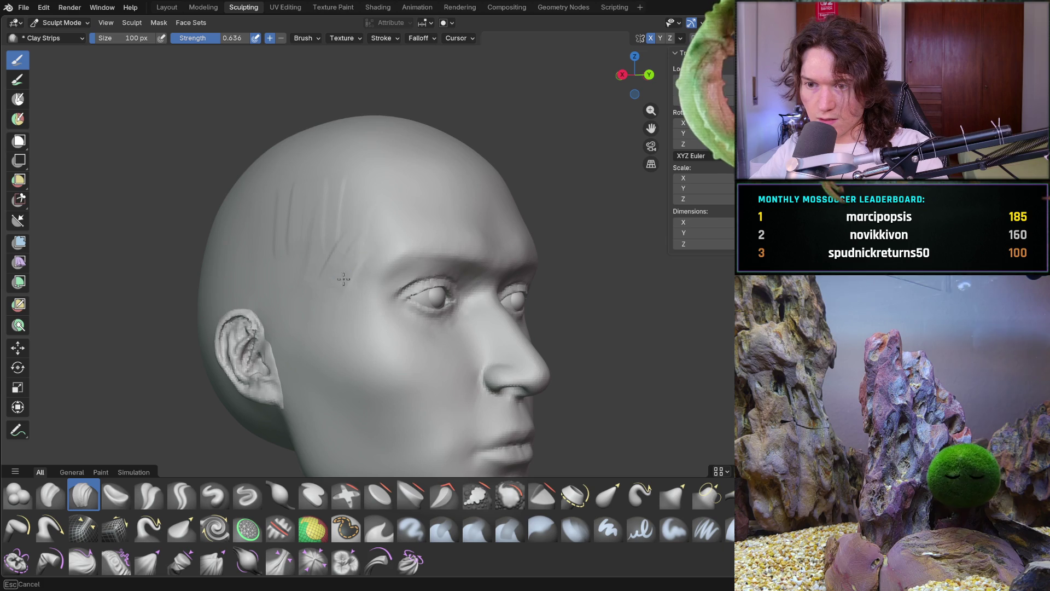
key(Return)
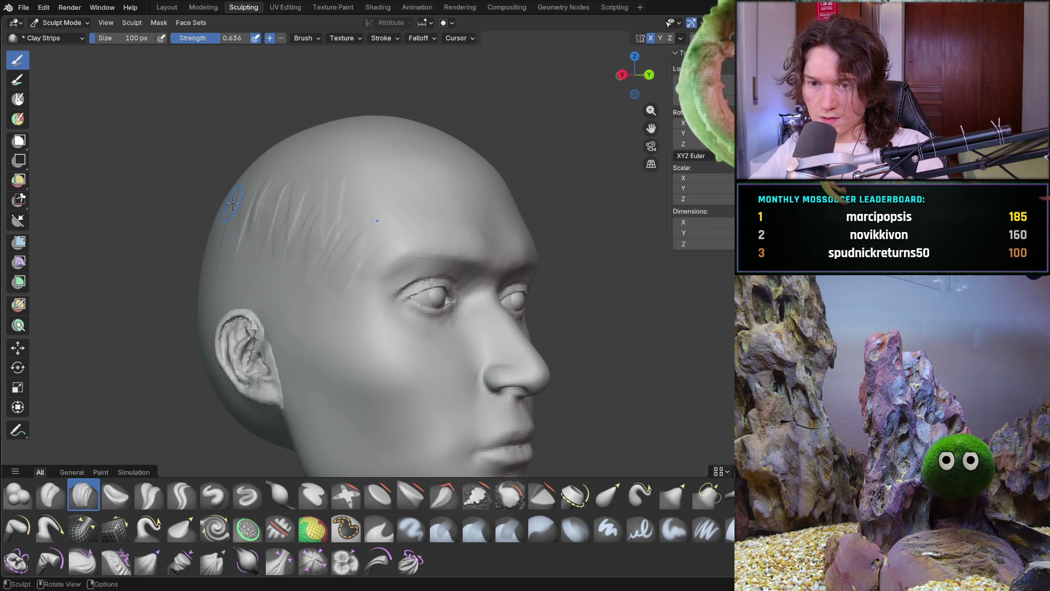
drag(306, 253, 306, 198)
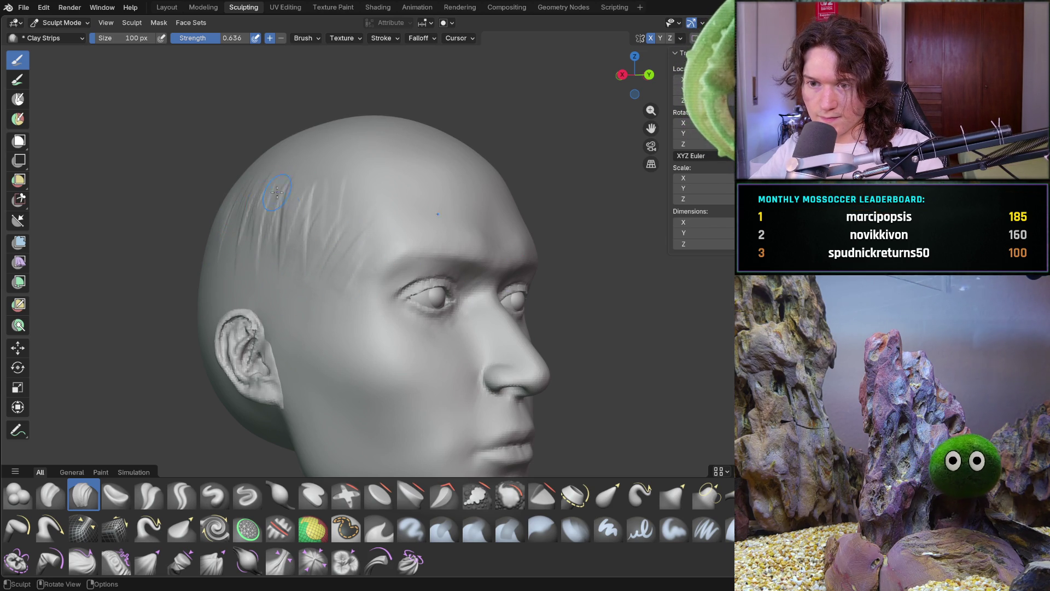
middle_drag(281, 183, 227, 214)
middle_drag(285, 183, 285, 186)
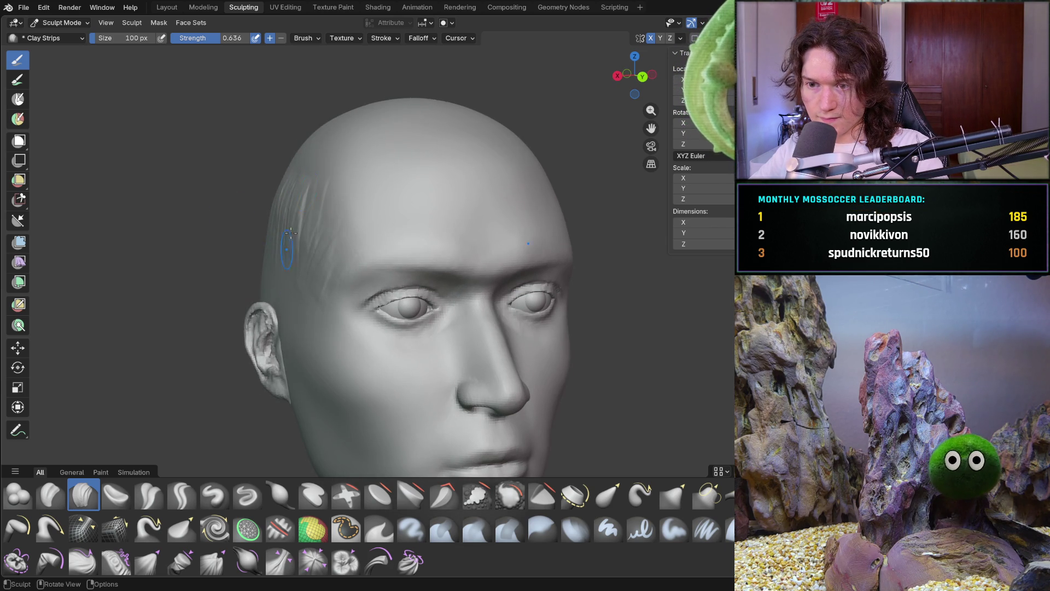
mouse_move(307, 258)
mouse_down()
mouse_move(318, 264)
mouse_move(318, 247)
mouse_move(277, 239)
mouse_up()
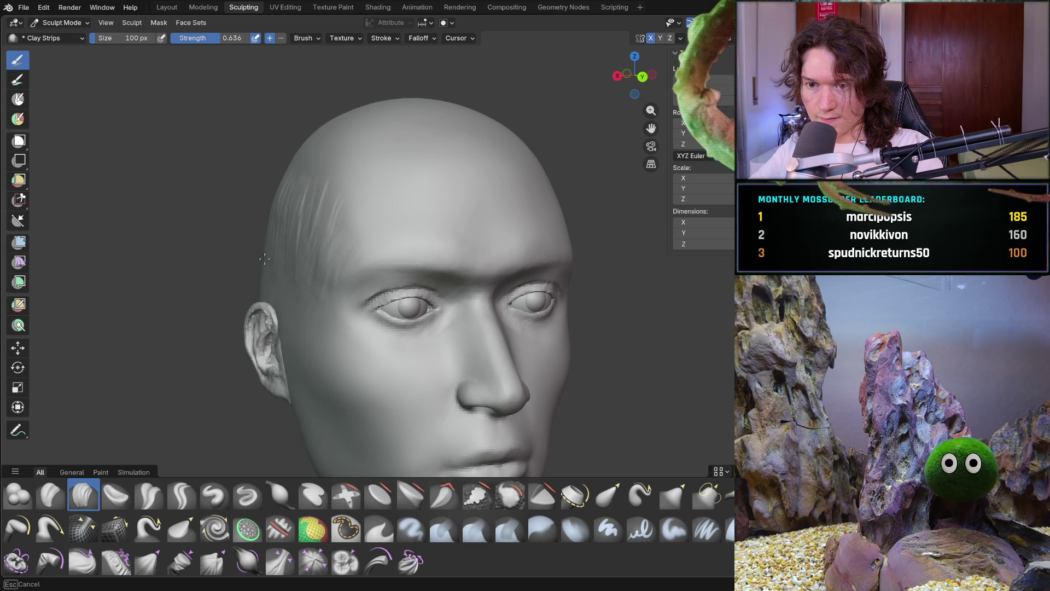
drag(283, 291, 301, 303)
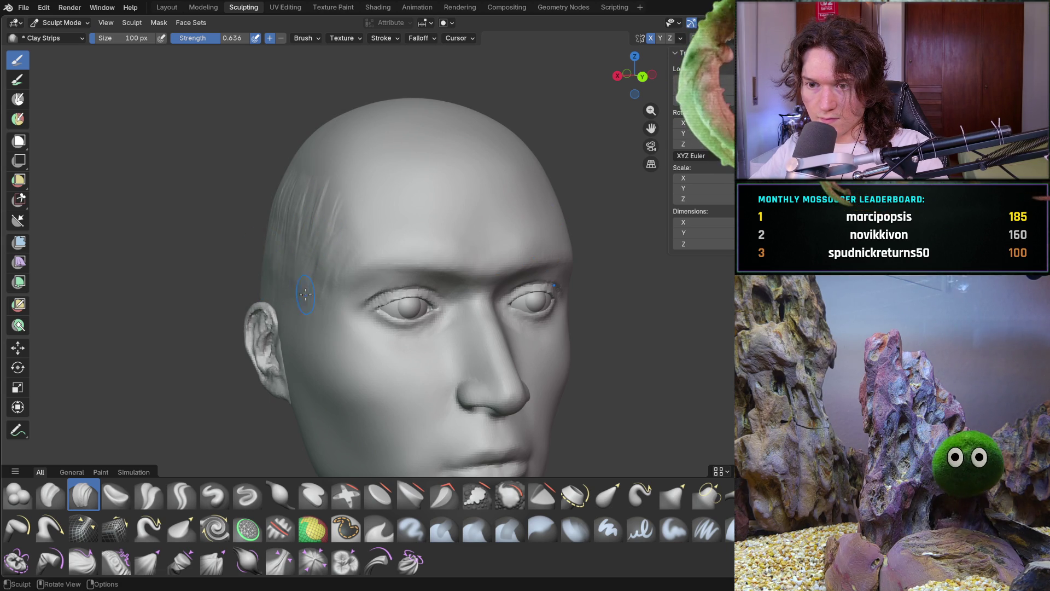
From a front view, sculpt hair-strand strokes along the forehead and temple hairline
key(KP_1)
scroll(264, 270, down, 3)
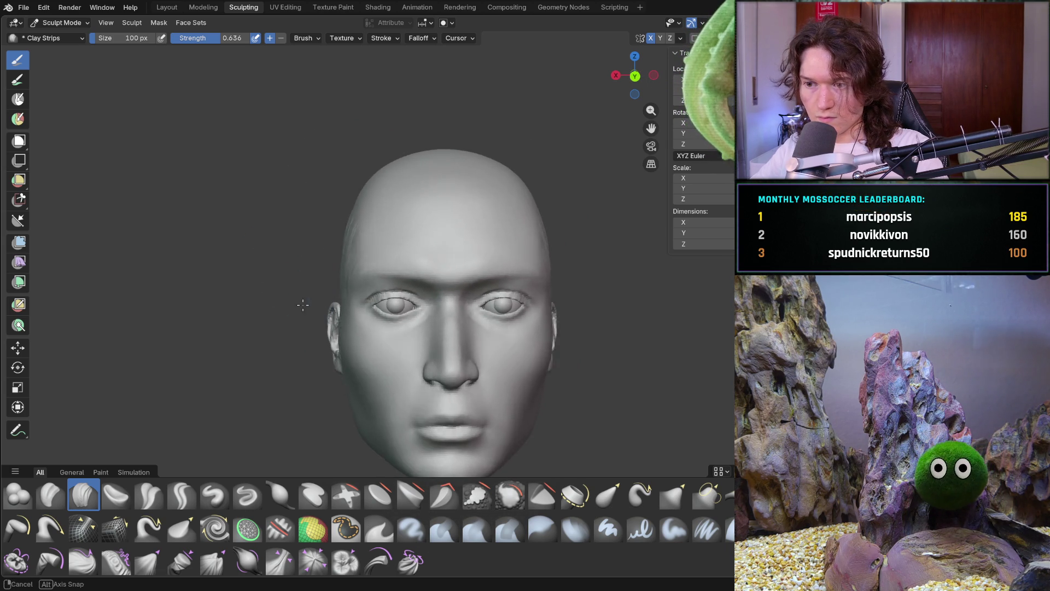
middle_drag(293, 321, 272, 313)
scroll(287, 320, up, 5)
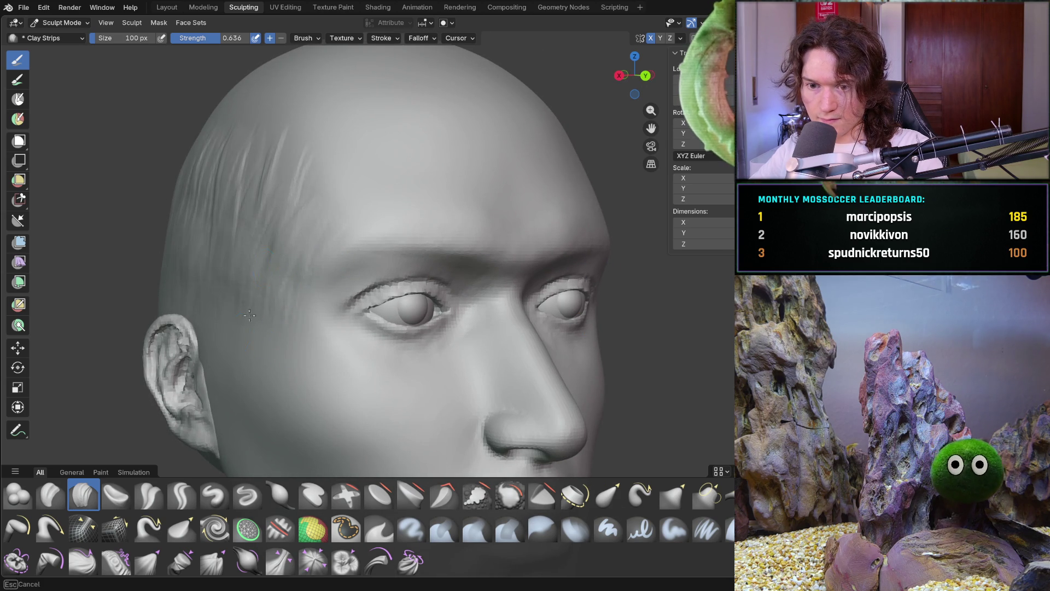
mouse_move(215, 323)
mouse_down()
mouse_move(211, 246)
mouse_move(285, 176)
mouse_up()
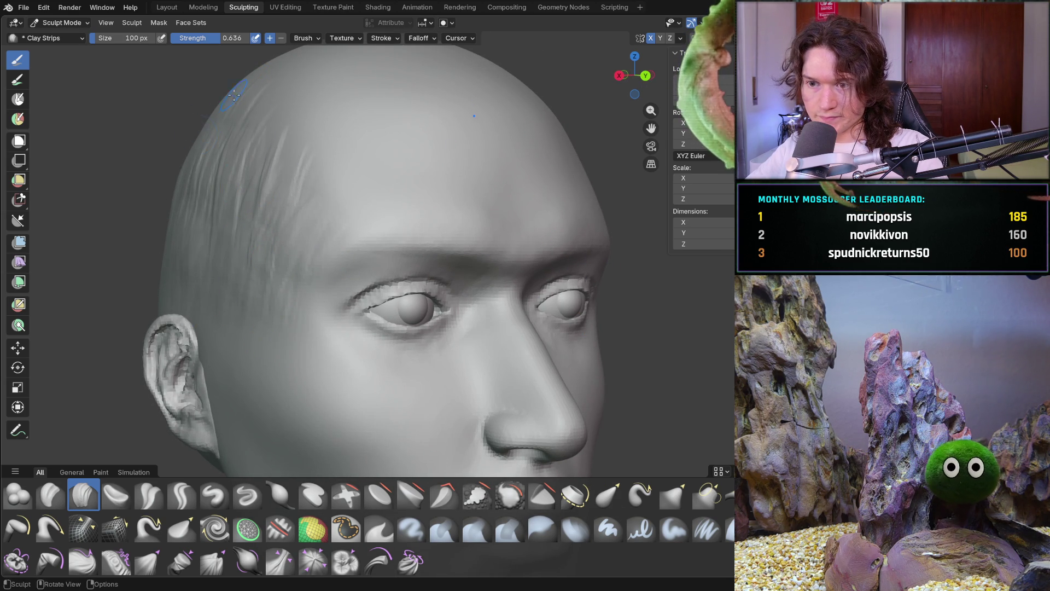
drag(306, 172, 291, 257)
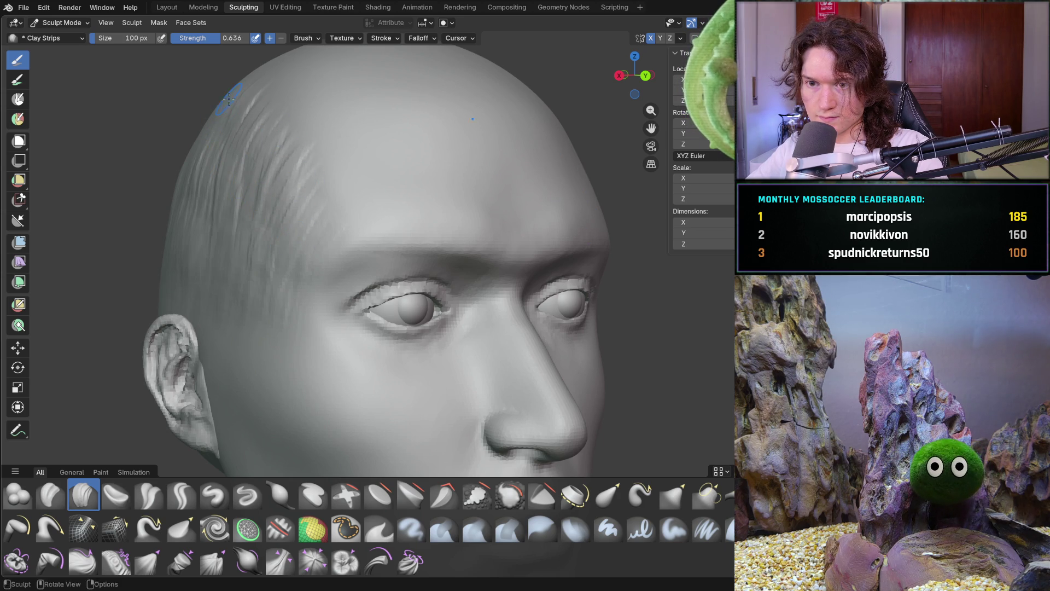
drag(221, 104, 193, 144)
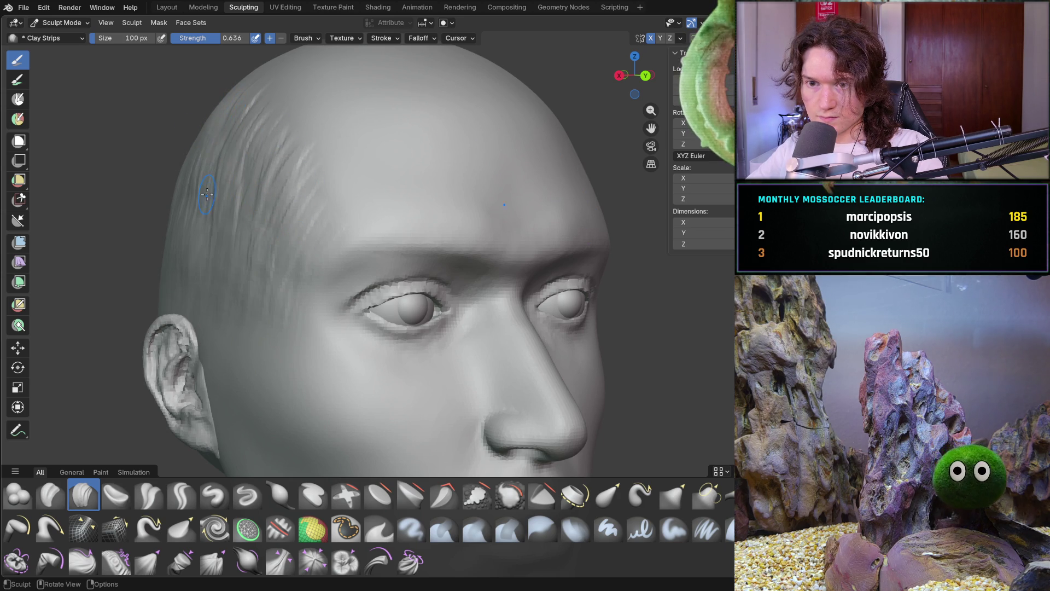
drag(243, 215, 229, 224)
Frame the whole head in front view, then orbit in close on the left eye and ear
key(Home)
key(KP_1)
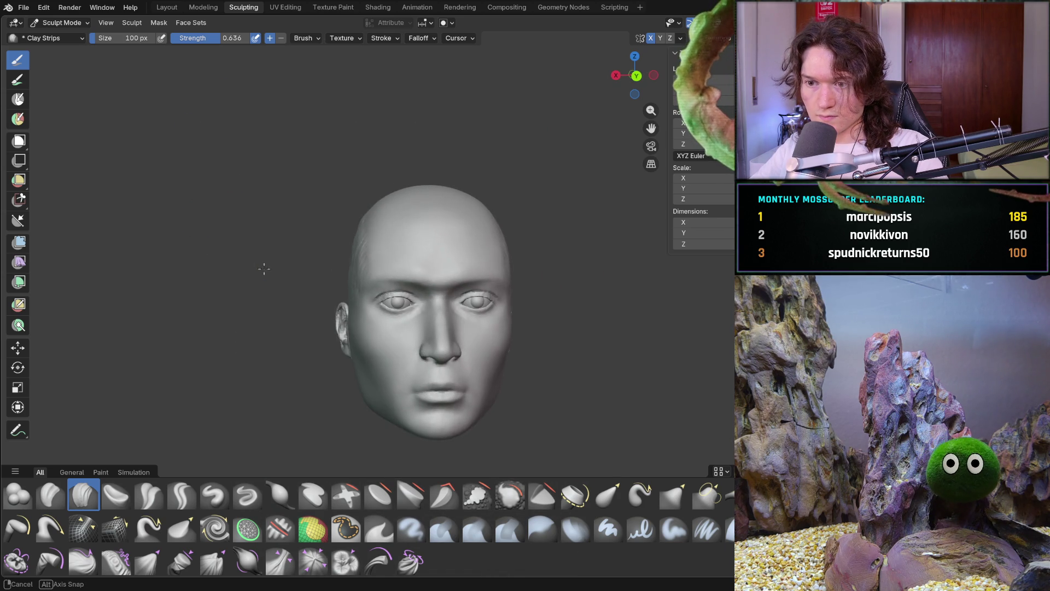
mouse_move(290, 304)
ctrl+middle_down()
mouse_move(305, 269)
mouse_move(357, 219)
ctrl+middle_up()
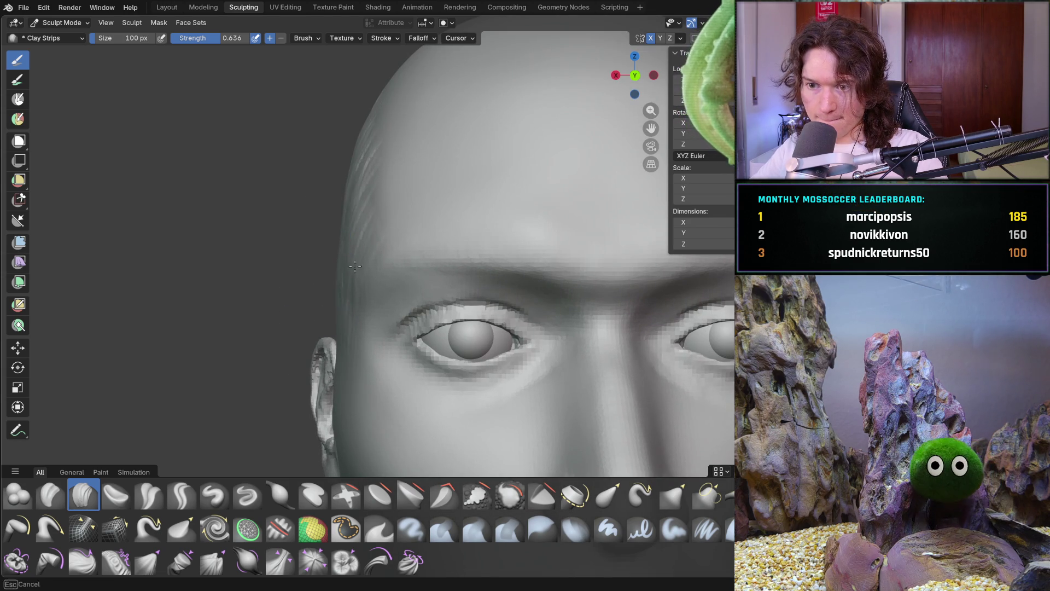
middle_drag(330, 341, 310, 317)
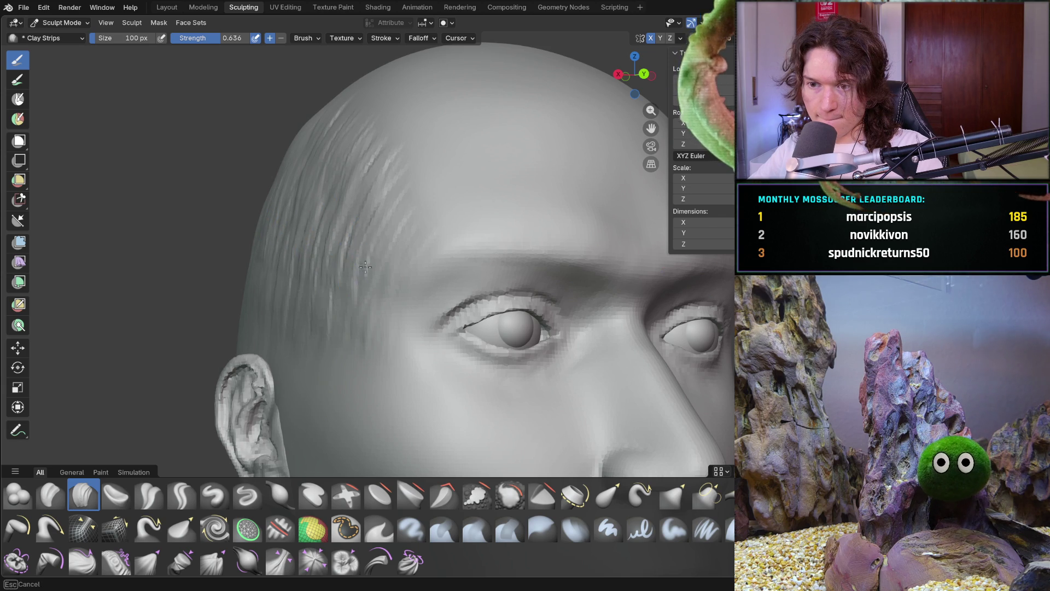
scroll(336, 239, down, 2)
mouse_move(335, 239)
middle_down()
mouse_move(270, 253)
mouse_move(321, 224)
mouse_move(395, 219)
middle_up()
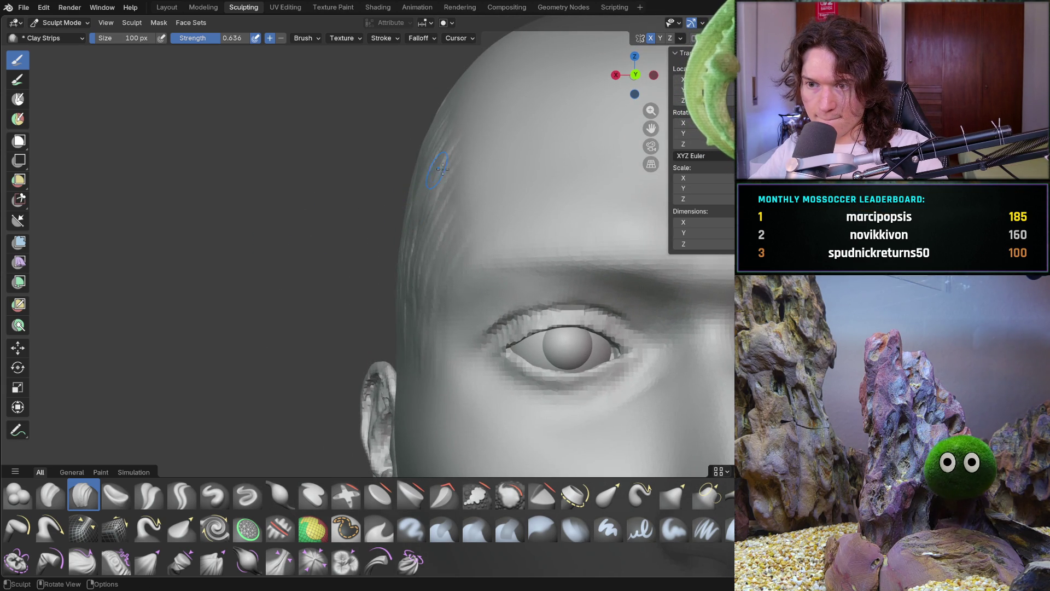
mouse_move(430, 118)
middle_down()
mouse_move(442, 96)
mouse_move(356, 328)
mouse_move(385, 281)
mouse_move(375, 342)
mouse_move(403, 366)
mouse_move(504, 352)
mouse_move(579, 361)
mouse_move(497, 462)
mouse_move(427, 470)
mouse_move(388, 337)
middle_up()
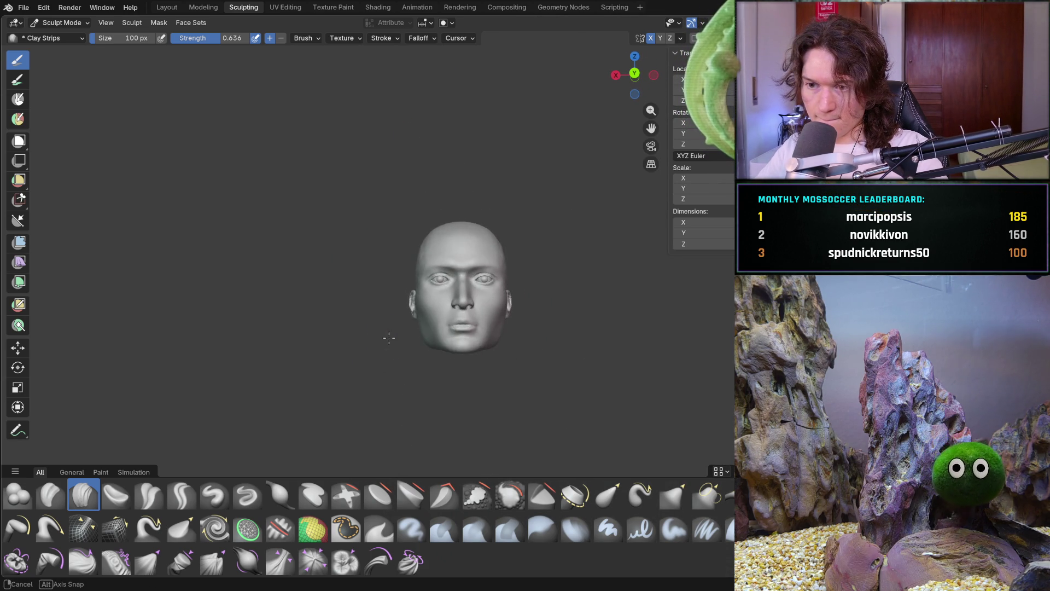
scroll(312, 282, up, 5)
Zoom in on the left eye and ear, then orbit to a side profile of the head
mouse_move(311, 281)
middle_down()
mouse_move(392, 165)
mouse_move(382, 160)
middle_up()
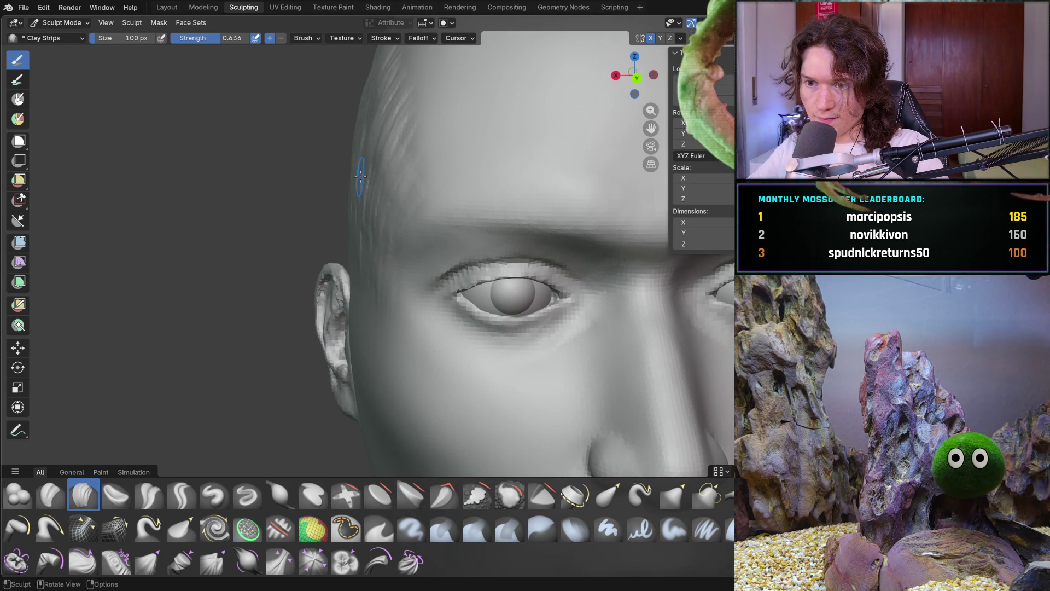
mouse_move(365, 98)
shift+middle_down()
mouse_move(358, 179)
mouse_move(361, 155)
shift+middle_up()
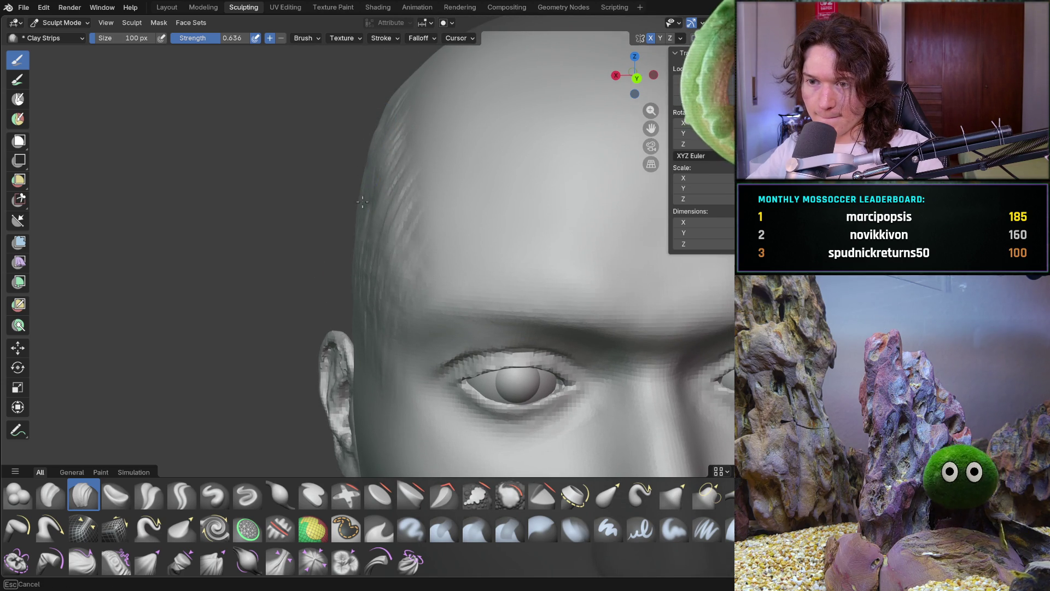
shift+middle_drag(380, 180, 393, 159)
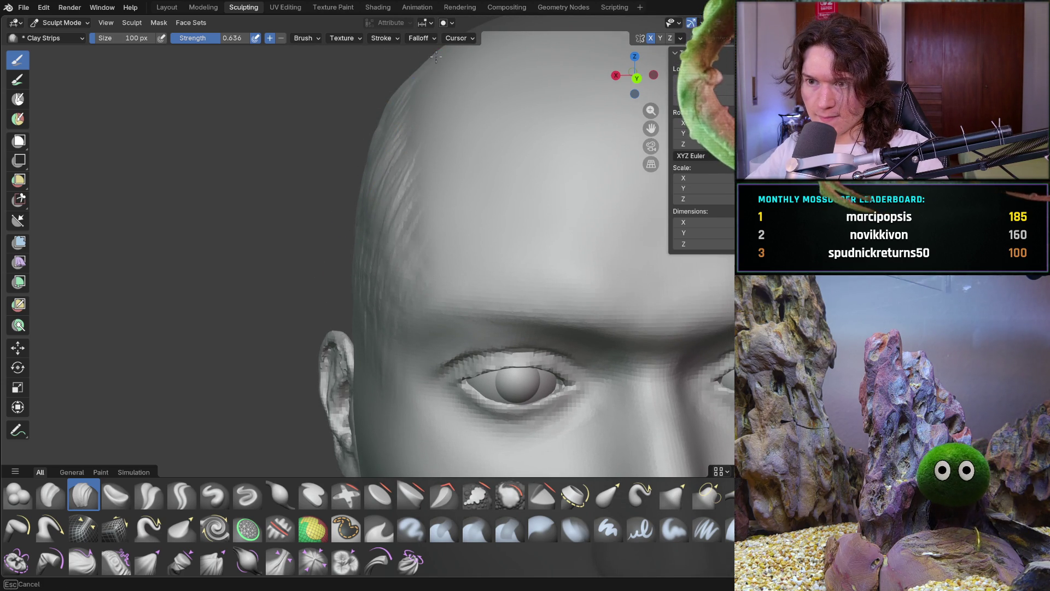
shift+middle_drag(410, 75, 425, 80)
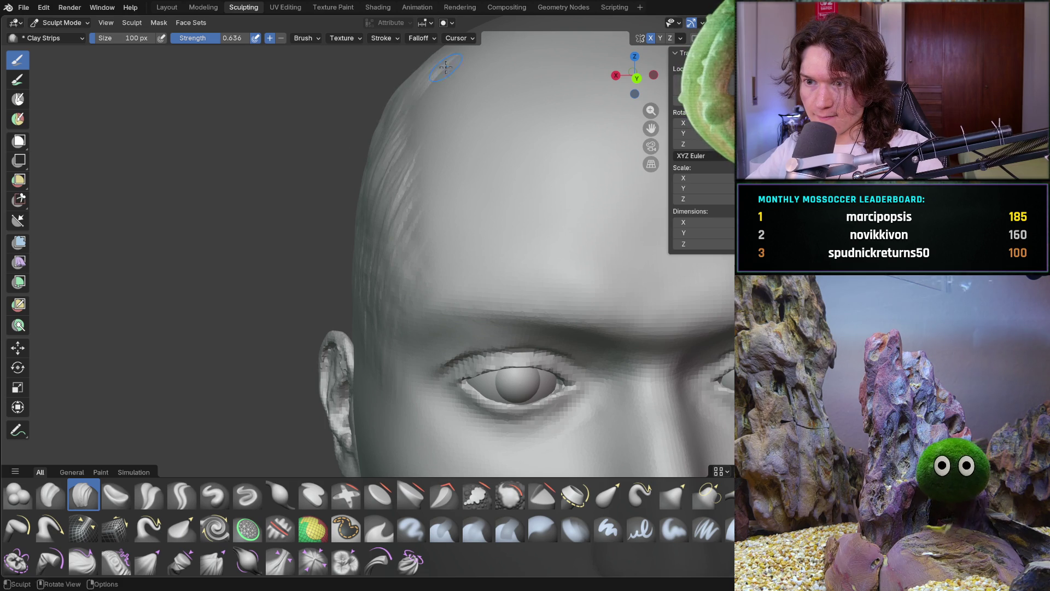
shift+middle_drag(388, 242, 388, 242)
middle_drag(427, 214, 499, 218)
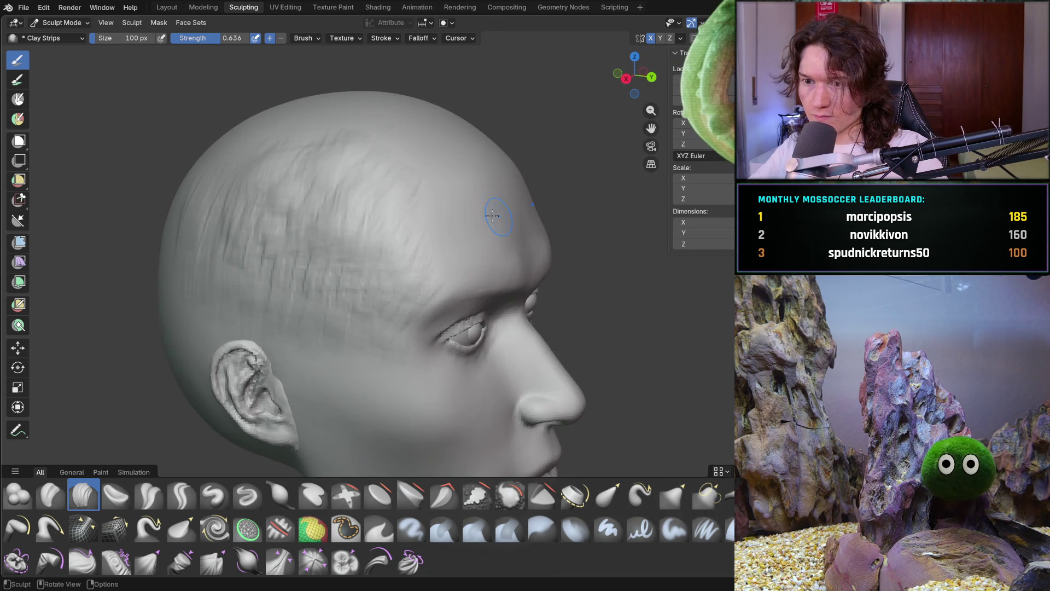
shift+middle_drag(356, 194, 370, 210)
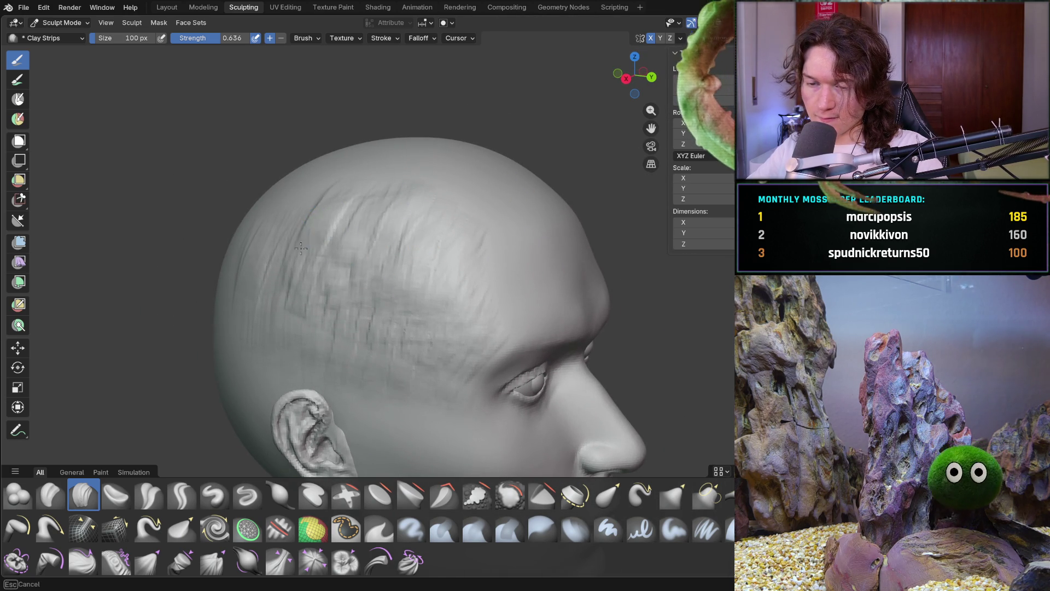
shift+middle_drag(271, 259, 271, 259)
Add clay strip strokes across the forehead, then orbit to view the crown and side
mouse_move(268, 227)
mouse_down()
mouse_move(322, 209)
mouse_move(358, 289)
mouse_up()
mouse_move(358, 289)
middle_down()
mouse_move(376, 267)
mouse_move(319, 225)
mouse_move(368, 281)
mouse_move(373, 252)
mouse_move(363, 263)
mouse_move(353, 193)
middle_up()
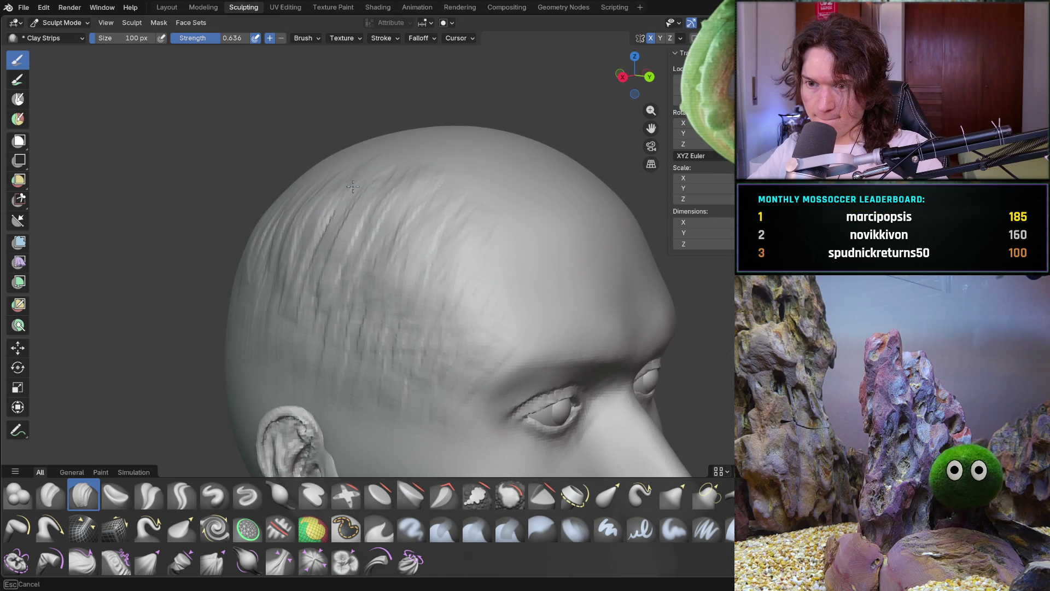
middle_drag(288, 205, 290, 204)
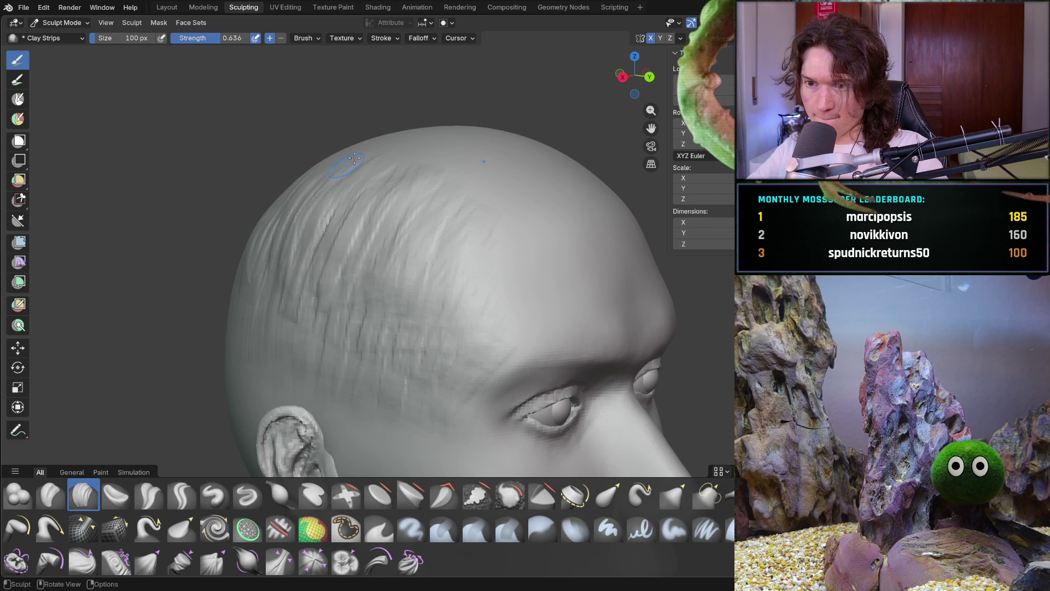
mouse_move(392, 156)
middle_down()
mouse_move(438, 206)
mouse_move(363, 146)
mouse_move(392, 247)
mouse_move(450, 250)
mouse_move(478, 207)
middle_up()
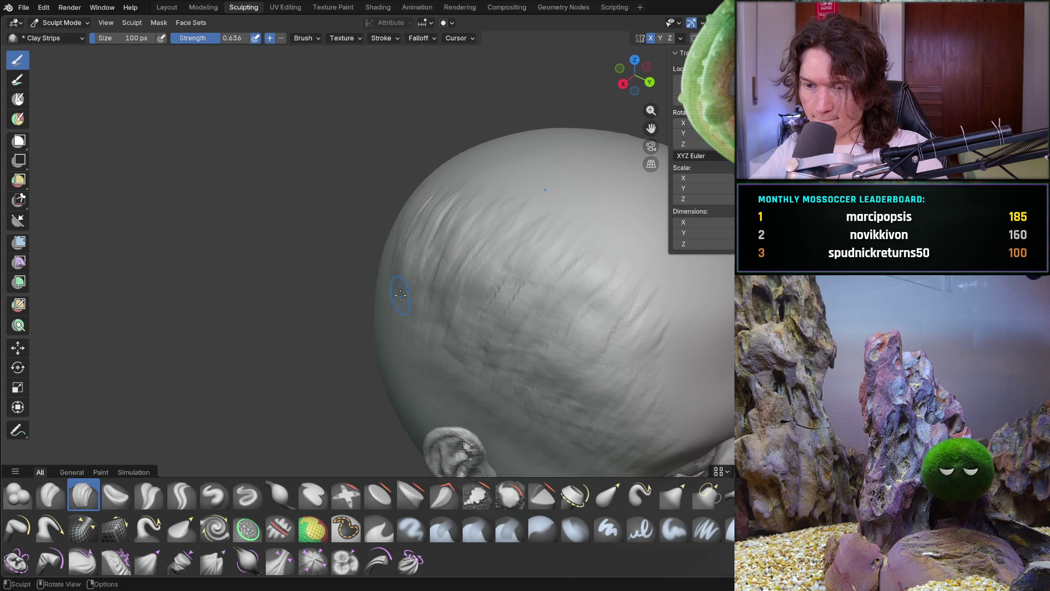
middle_drag(425, 420, 274, 358)
mouse_move(309, 257)
middle_down()
mouse_move(289, 273)
mouse_move(321, 306)
mouse_move(348, 267)
middle_up()
middle_drag(327, 306, 317, 251)
Enlarge the brush to 332 px and snap to a straight side view of the head
key(f)
click(255, 301)
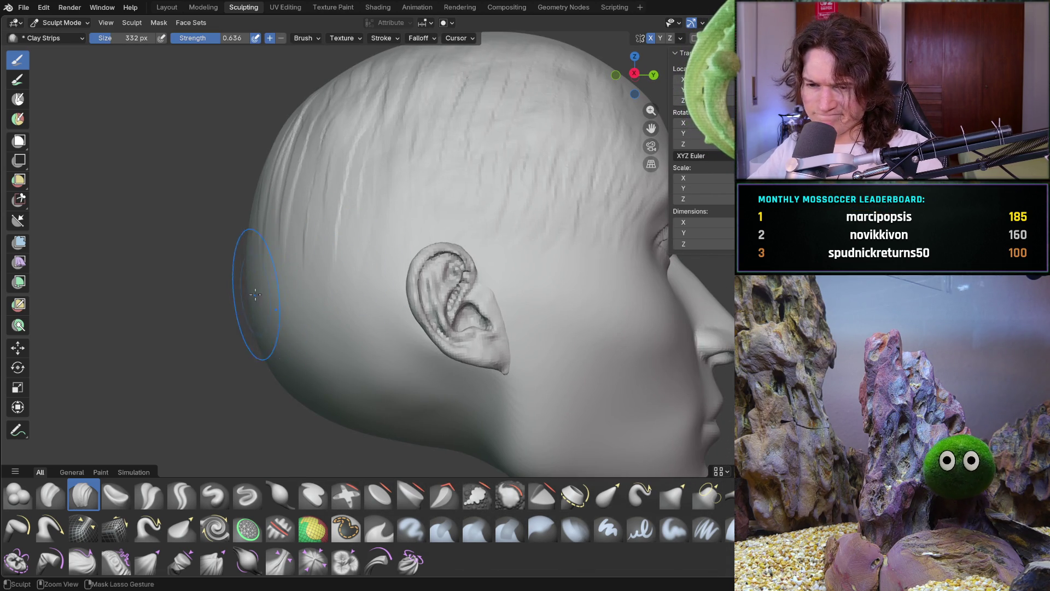
middle_drag(229, 304, 240, 265)
middle_drag(223, 323, 203, 236)
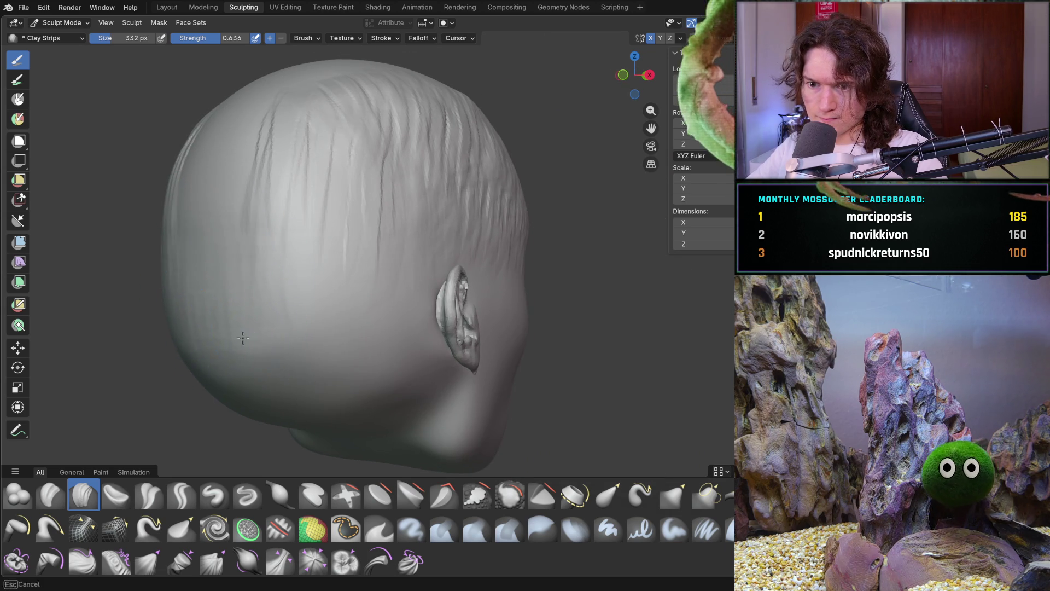
key(KP_3)
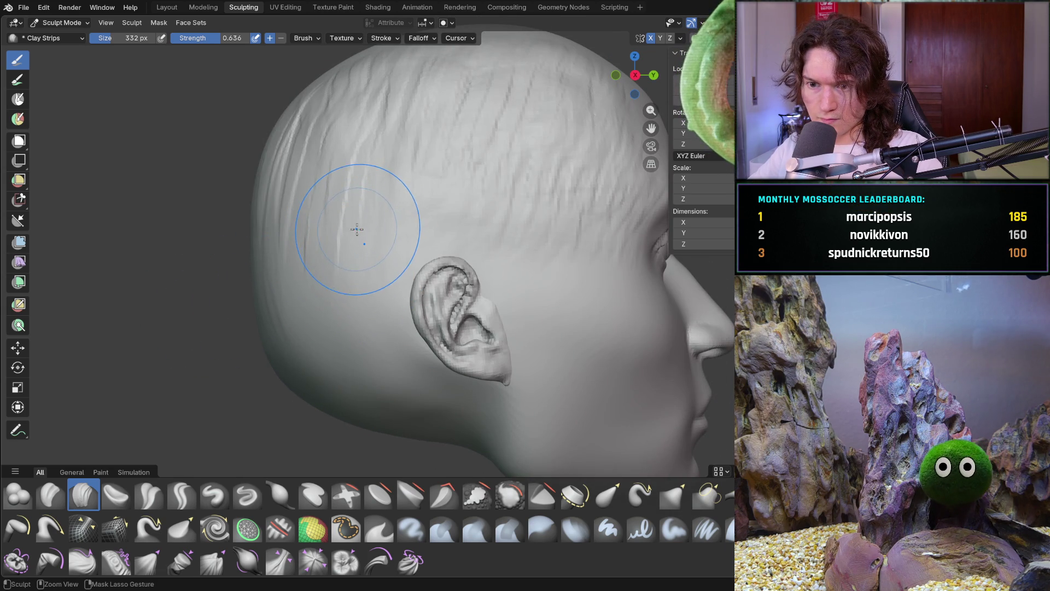
Orbit to a rear three-quarter view and lay a brief stroke near the crown
middle_drag(357, 230, 269, 269)
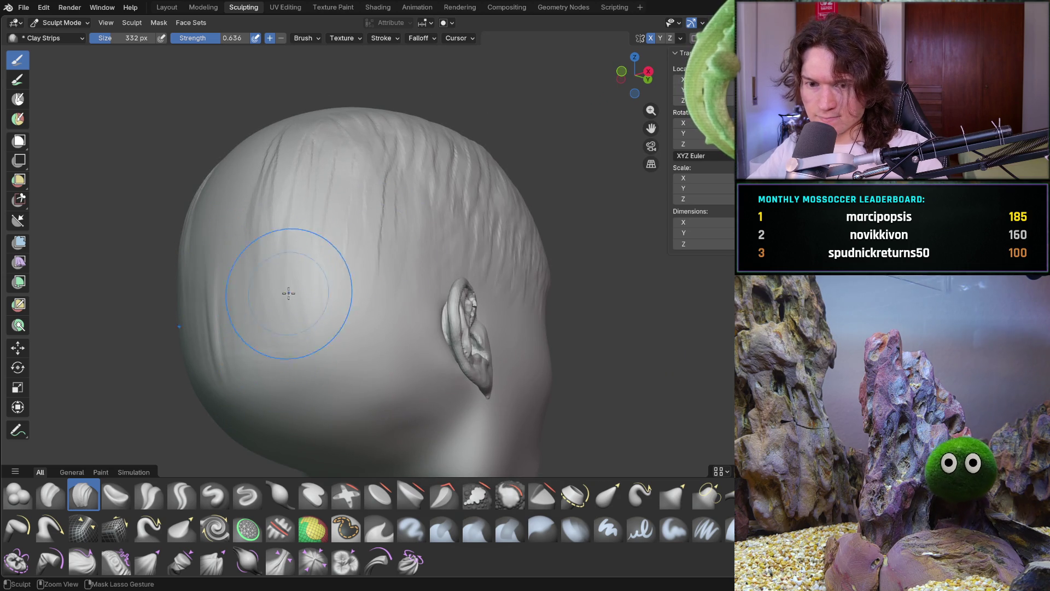
mouse_move(301, 346)
middle_down()
mouse_move(231, 321)
mouse_move(323, 276)
mouse_move(245, 244)
middle_up()
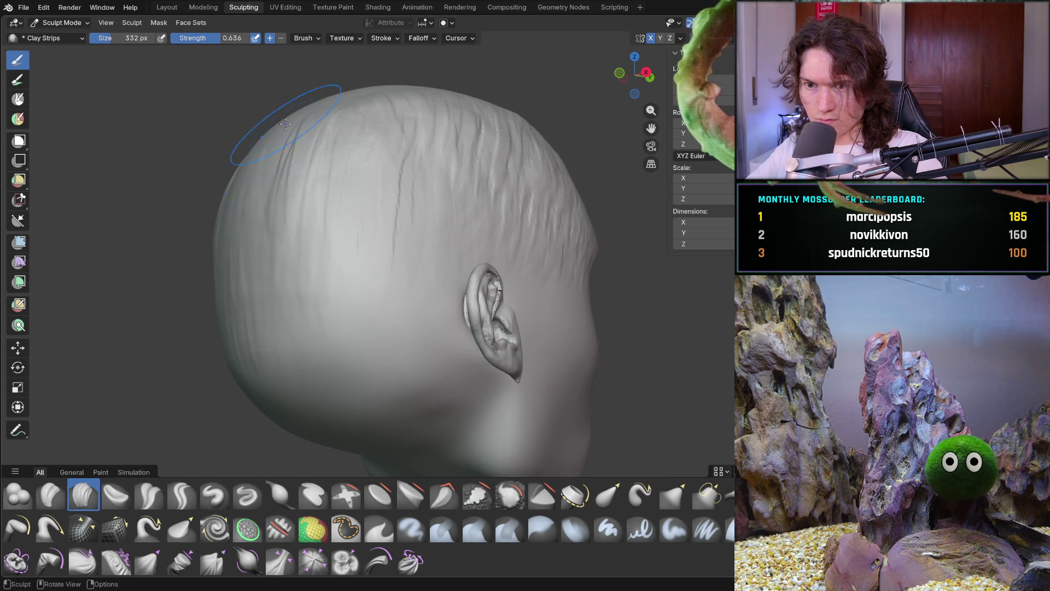
middle_drag(257, 129, 283, 111)
drag(285, 111, 304, 93)
mouse_move(304, 93)
middle_down()
mouse_move(317, 169)
mouse_move(364, 148)
middle_up()
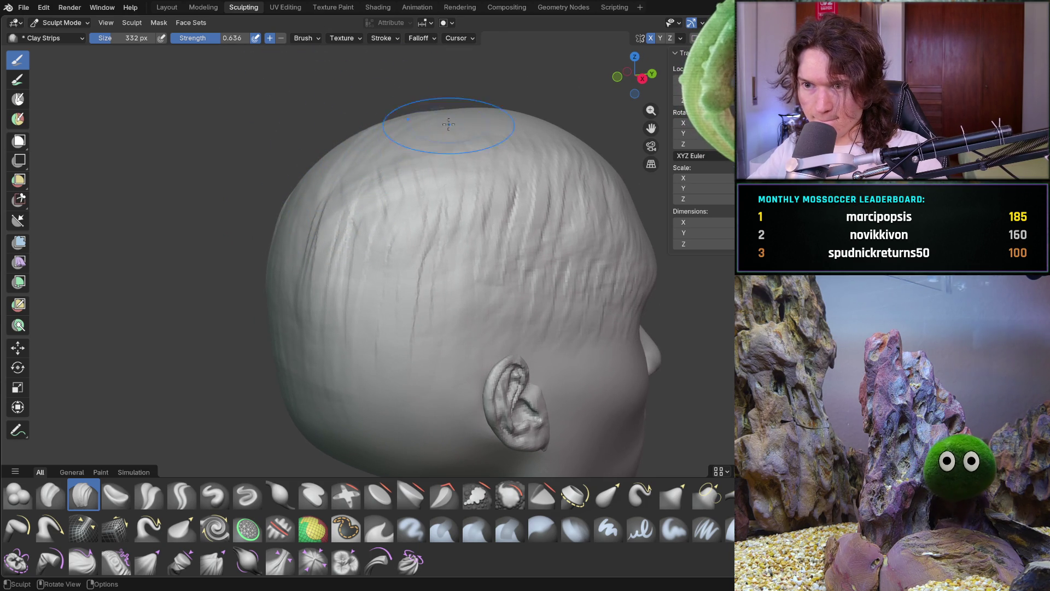
middle_drag(385, 173, 323, 183)
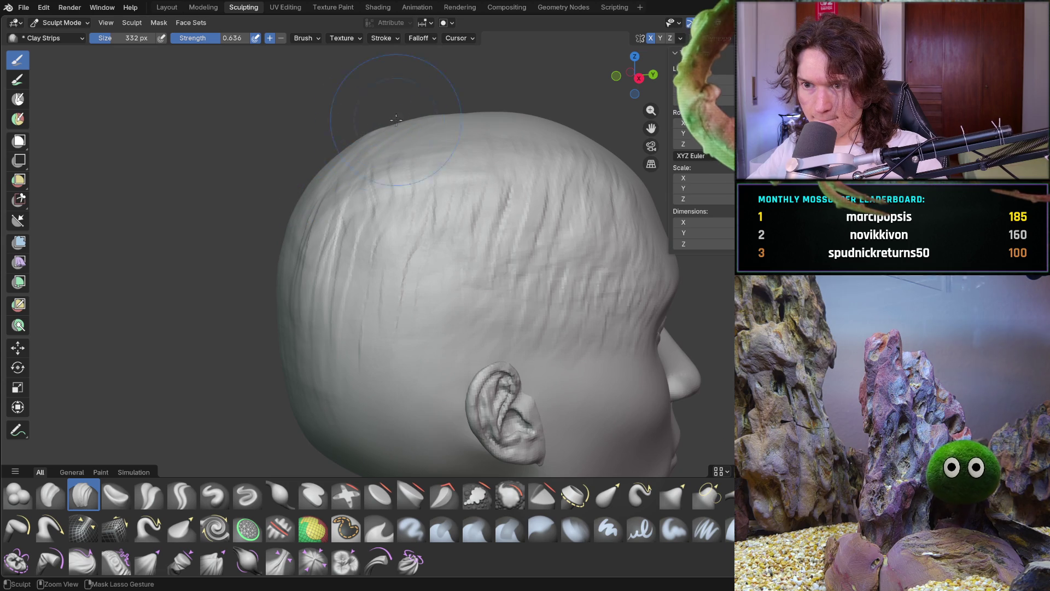
middle_drag(422, 176, 370, 154)
mouse_move(364, 328)
middle_down()
mouse_move(357, 333)
mouse_move(361, 252)
mouse_move(386, 274)
mouse_move(377, 300)
mouse_move(344, 298)
mouse_move(386, 287)
mouse_move(377, 237)
middle_up()
scroll(405, 304, down, 8)
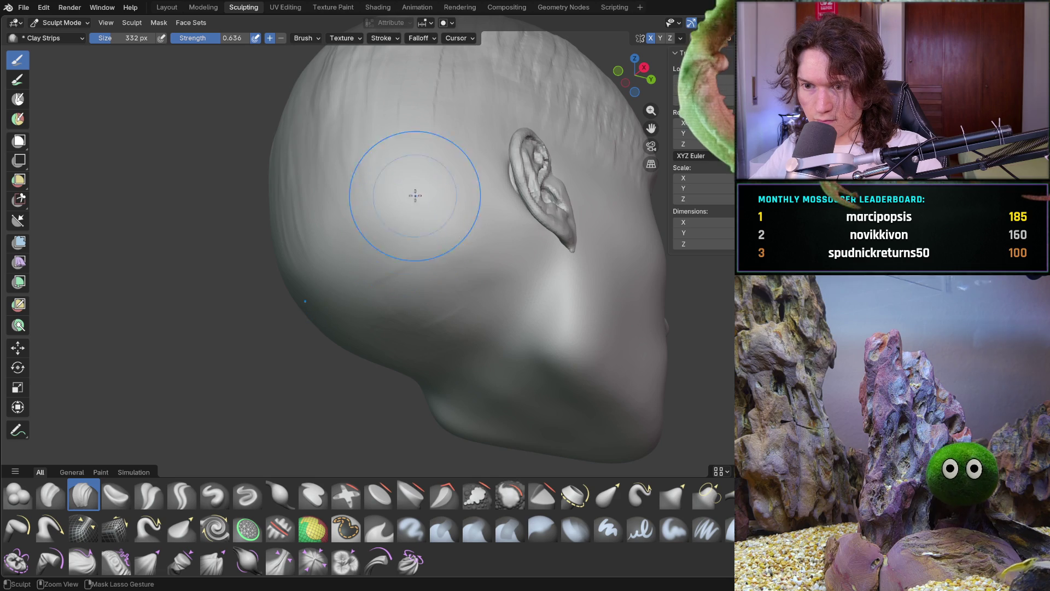
Orbit through side profiles until the whole head shows from the side
mouse_move(409, 203)
middle_down()
mouse_move(467, 222)
mouse_move(347, 211)
middle_up()
scroll(363, 294, down, 3)
mouse_move(363, 293)
middle_down()
mouse_move(364, 275)
mouse_move(332, 268)
middle_up()
scroll(364, 275, up, 5)
middle_drag(313, 231, 322, 241)
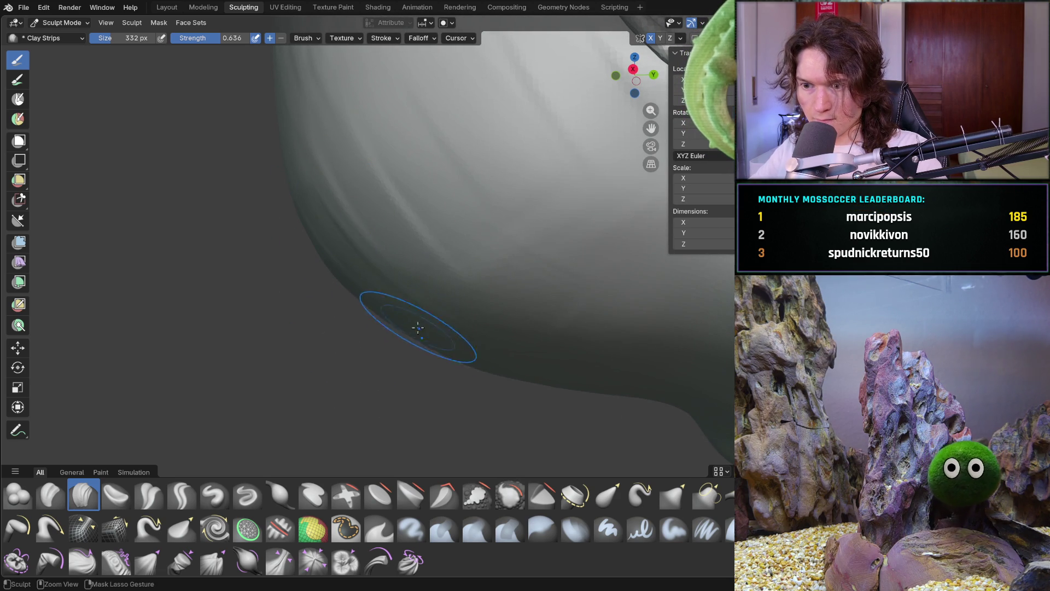
scroll(549, 377, down, 5)
middle_drag(550, 377, 436, 282)
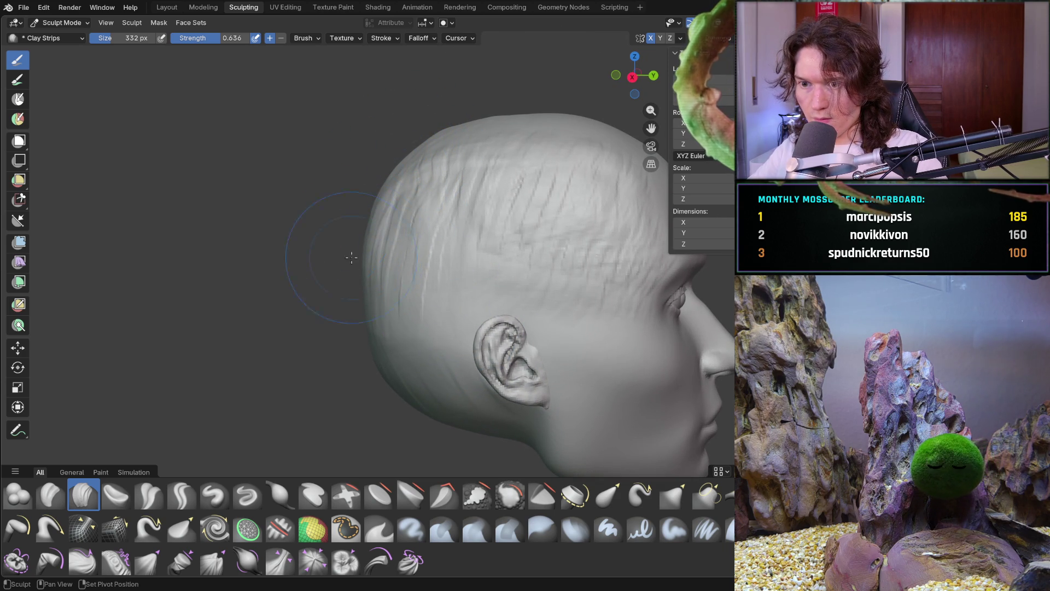
scroll(387, 295, up, 2)
Orbit past the ear to a back-side view and set the brush size to 288 px
mouse_move(387, 281)
middle_down()
mouse_move(374, 214)
mouse_move(333, 231)
mouse_move(321, 218)
middle_up()
middle_drag(345, 179, 343, 176)
mouse_move(447, 210)
middle_down()
mouse_move(483, 222)
mouse_move(394, 270)
mouse_move(298, 268)
mouse_move(223, 302)
mouse_move(297, 333)
mouse_move(293, 300)
middle_up()
scroll(481, 229, down, 6)
scroll(292, 274, up, 4)
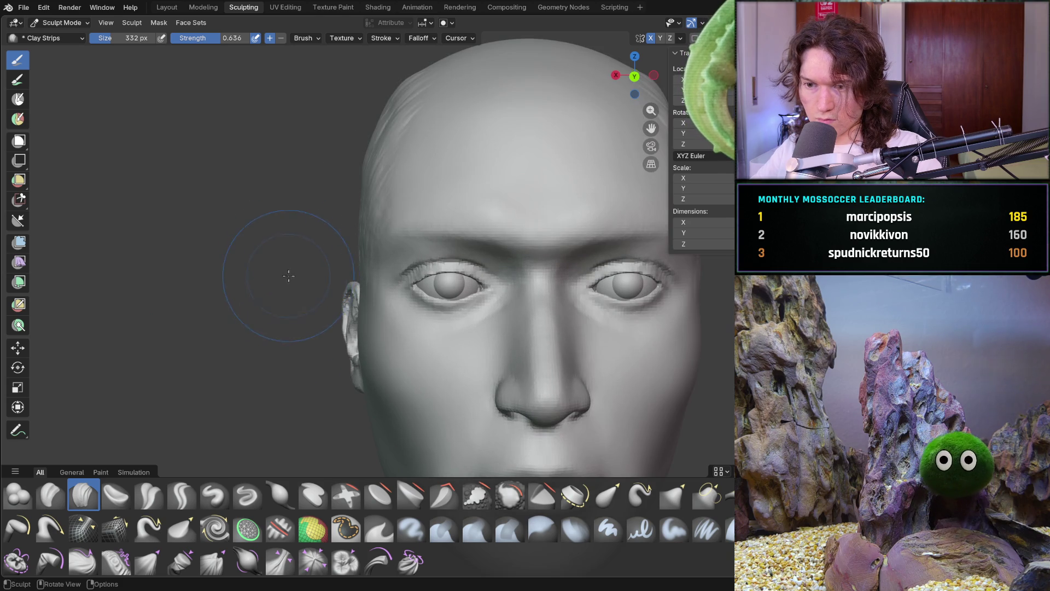
scroll(315, 241, down, 4)
mouse_move(316, 241)
middle_down()
mouse_move(532, 340)
mouse_move(509, 328)
middle_up()
scroll(375, 235, up, 7)
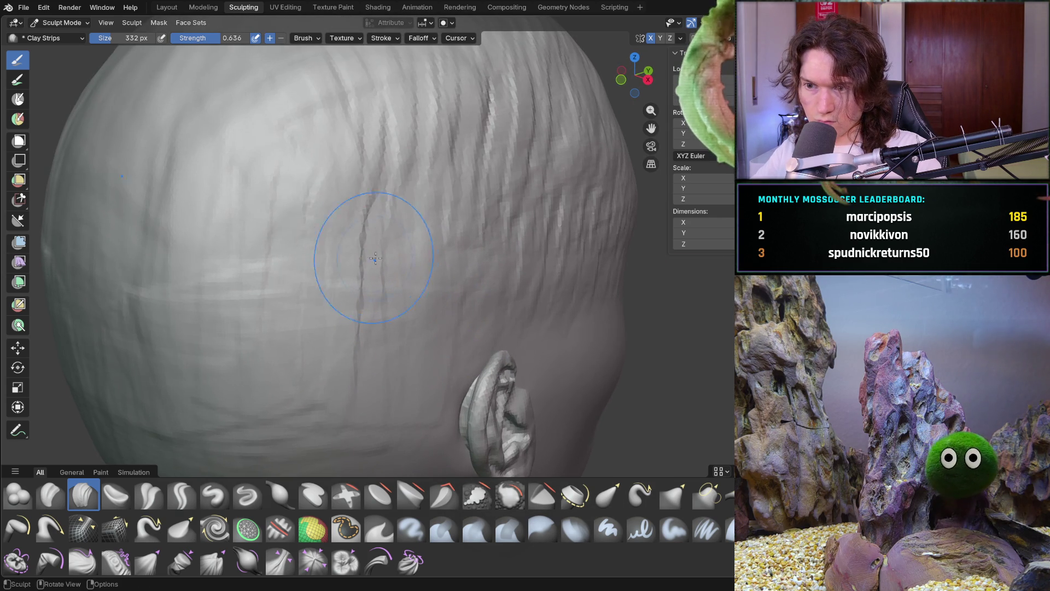
key(f)
click(339, 235)
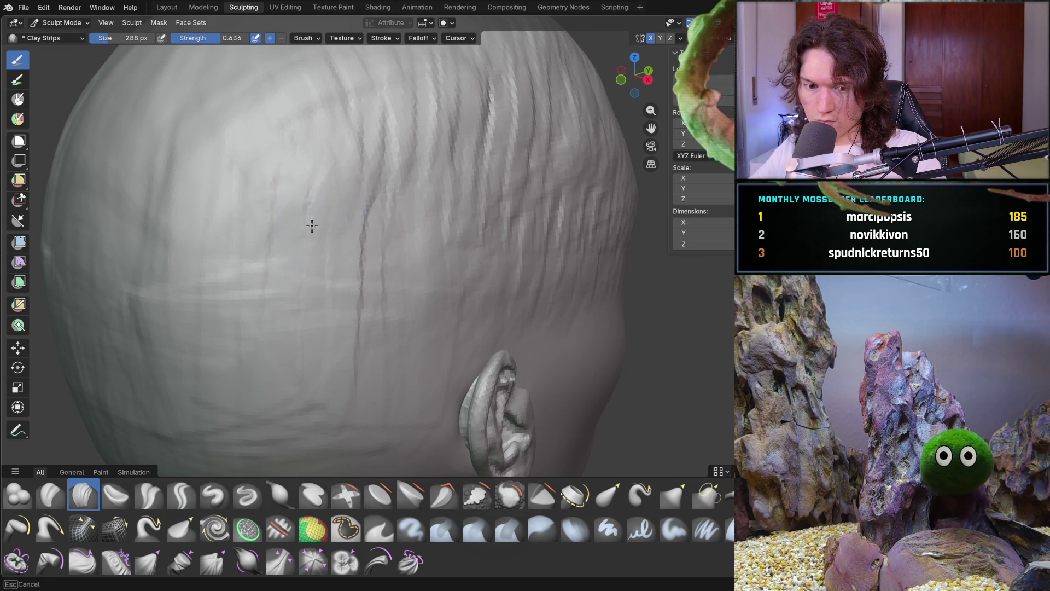
mouse_move(396, 223)
middle_down()
mouse_move(375, 224)
mouse_move(389, 209)
middle_up()
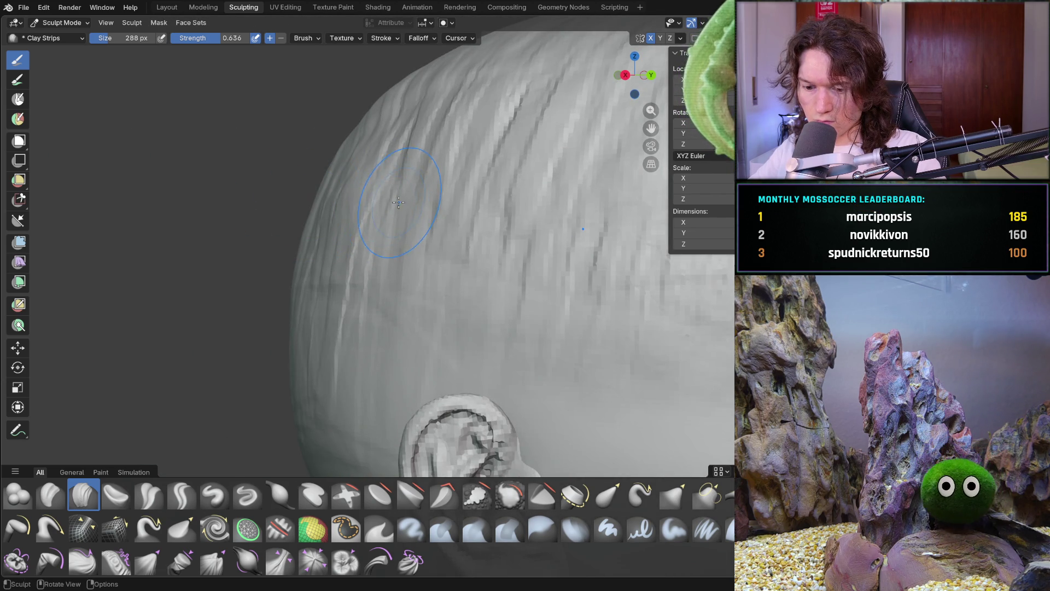
middle_drag(396, 250, 408, 212)
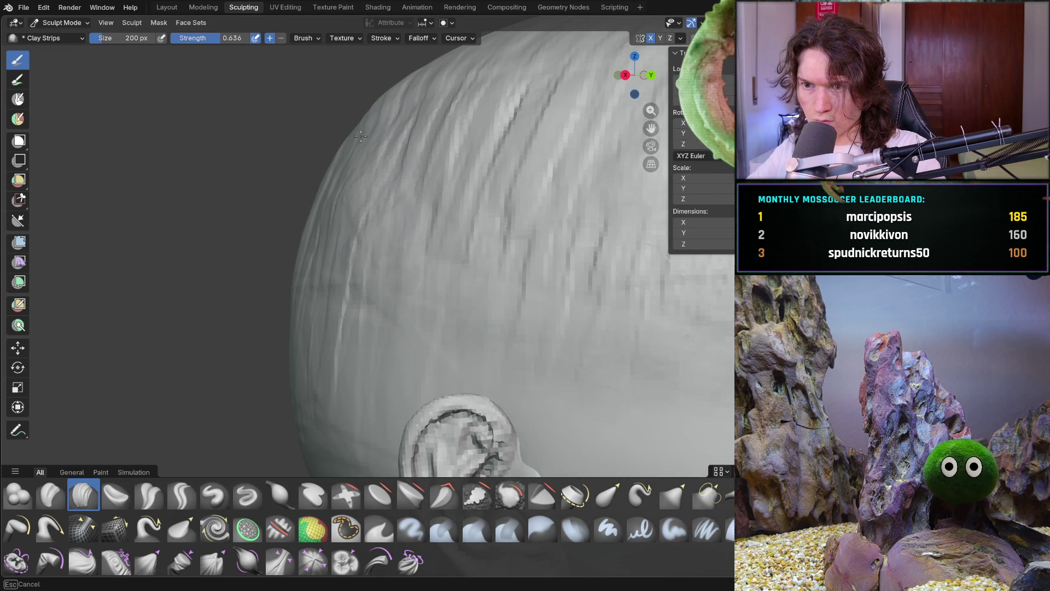
middle_drag(437, 103, 445, 159)
mouse_move(392, 223)
middle_down()
mouse_move(390, 239)
mouse_move(410, 140)
mouse_move(378, 203)
middle_up()
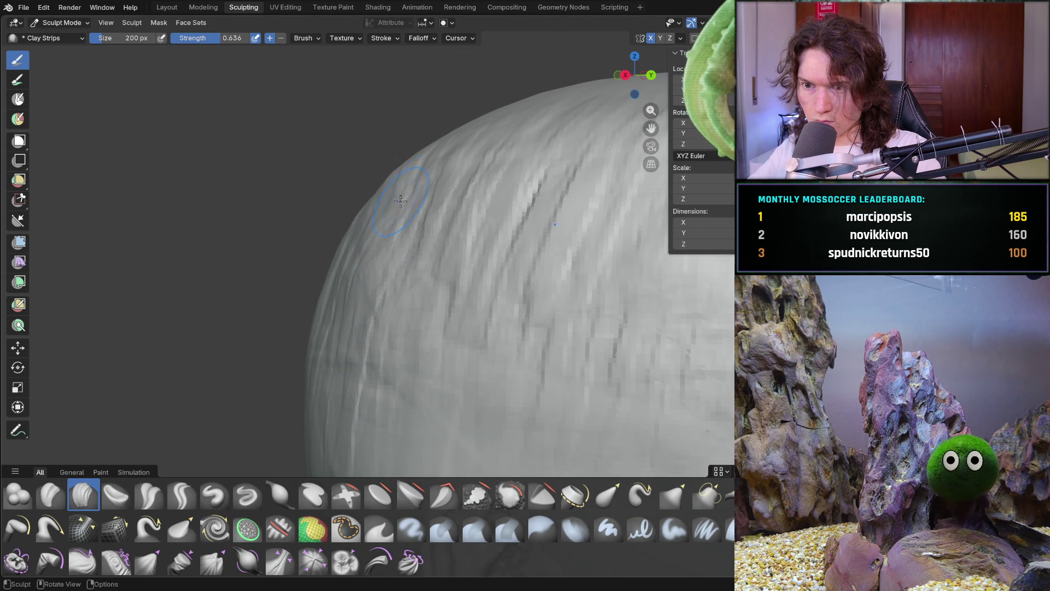
middle_drag(514, 141, 446, 146)
middle_drag(393, 171, 336, 176)
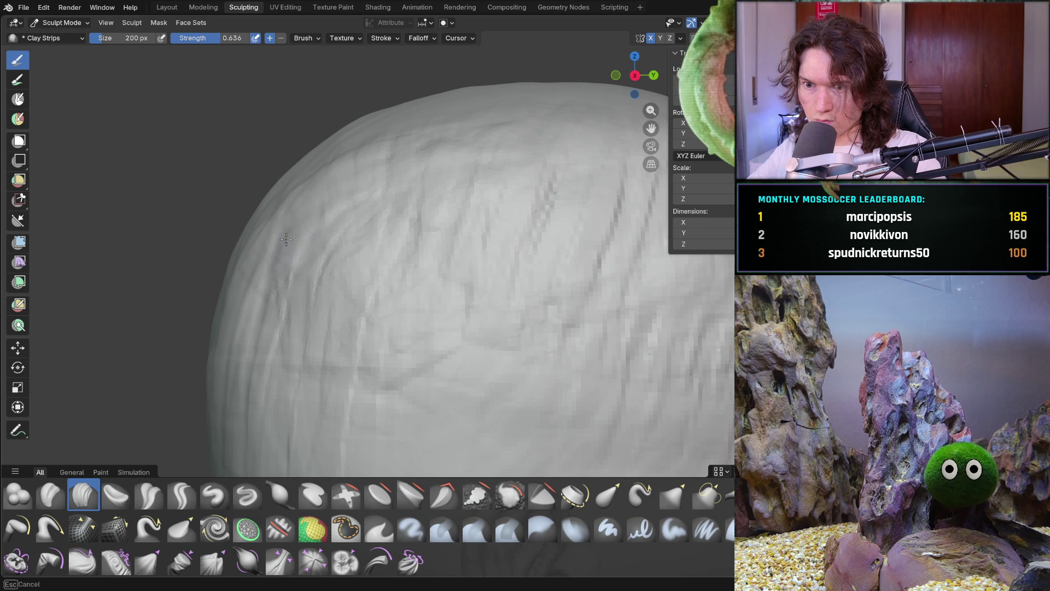
middle_drag(376, 157, 375, 157)
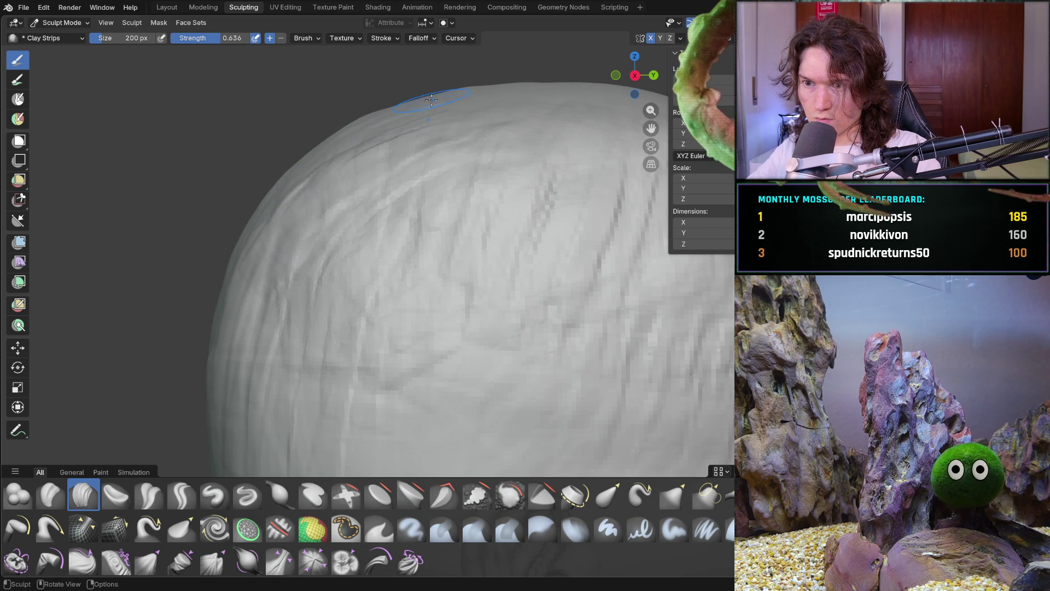
scroll(502, 92, down, 10)
mouse_move(503, 92)
middle_down()
mouse_move(567, 254)
mouse_move(481, 337)
mouse_move(419, 214)
mouse_move(422, 184)
mouse_move(402, 186)
middle_up()
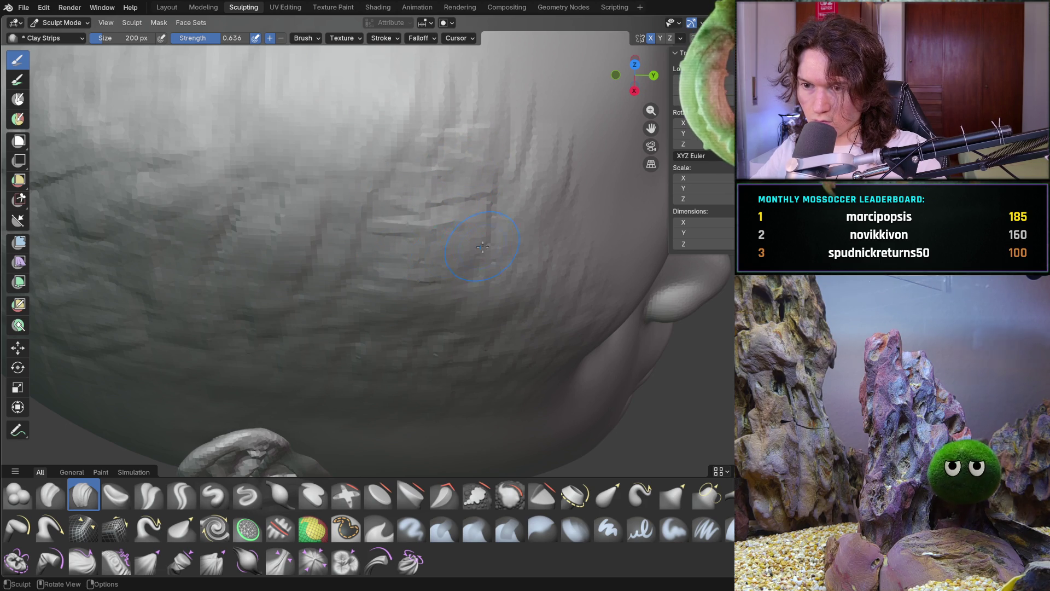
mouse_move(505, 191)
middle_down()
mouse_move(310, 206)
mouse_move(404, 268)
mouse_move(439, 254)
middle_up()
middle_drag(387, 282, 438, 284)
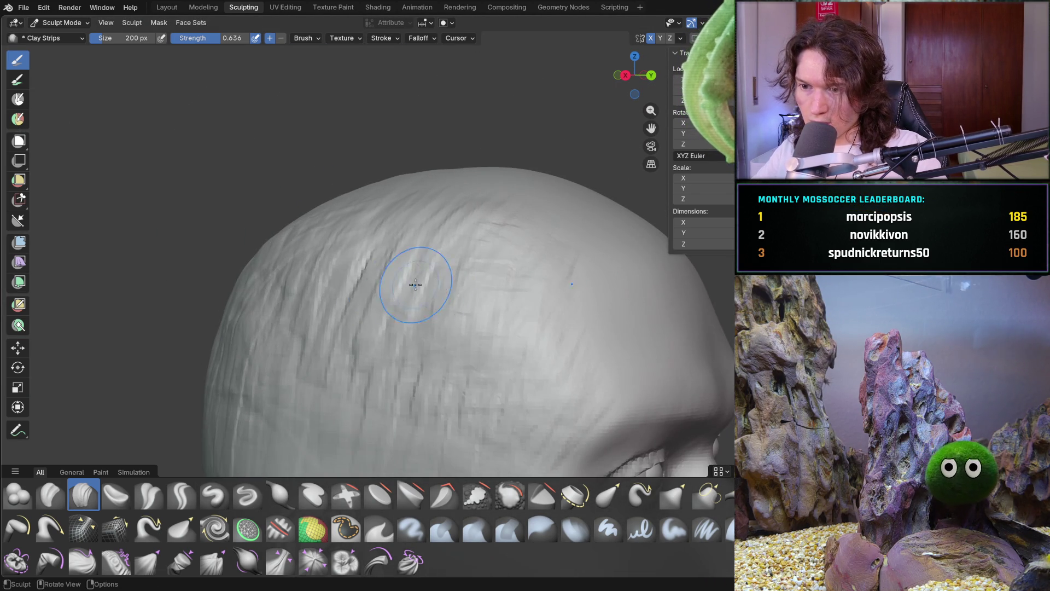
shift+middle_drag(403, 252, 381, 182)
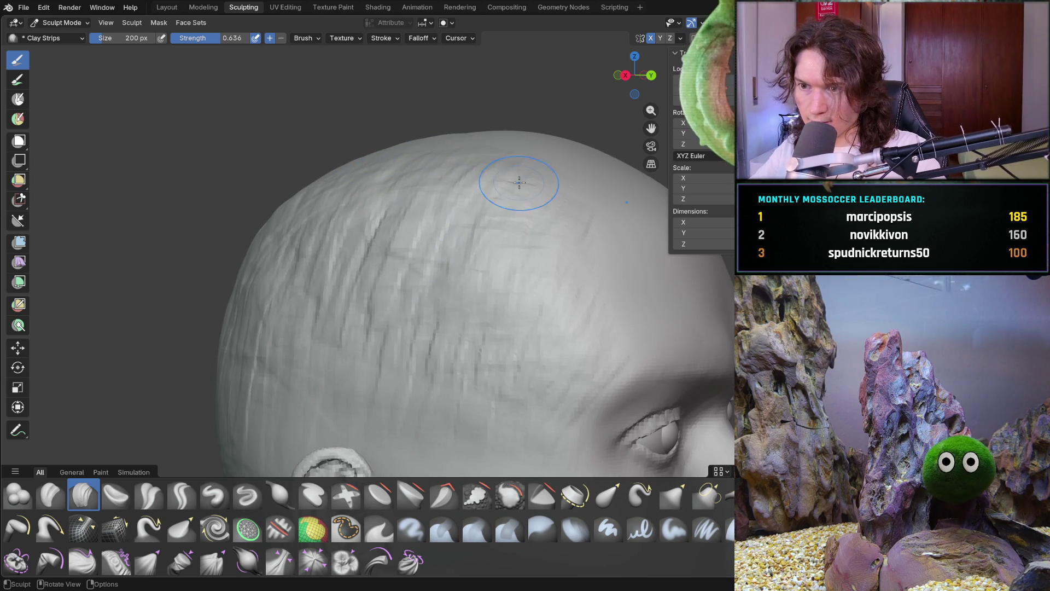
shift+middle_drag(500, 212, 434, 170)
mouse_move(392, 231)
middle_down()
mouse_move(528, 300)
mouse_move(584, 284)
mouse_move(534, 305)
mouse_move(463, 360)
mouse_move(476, 353)
mouse_move(399, 321)
mouse_move(396, 295)
middle_up()
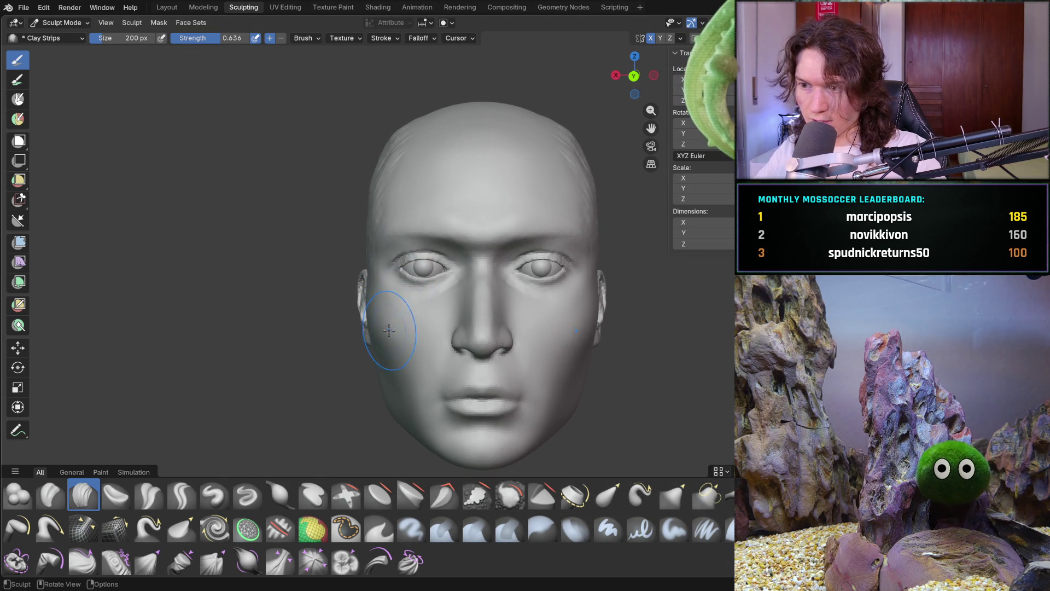
scroll(361, 370, down, 2)
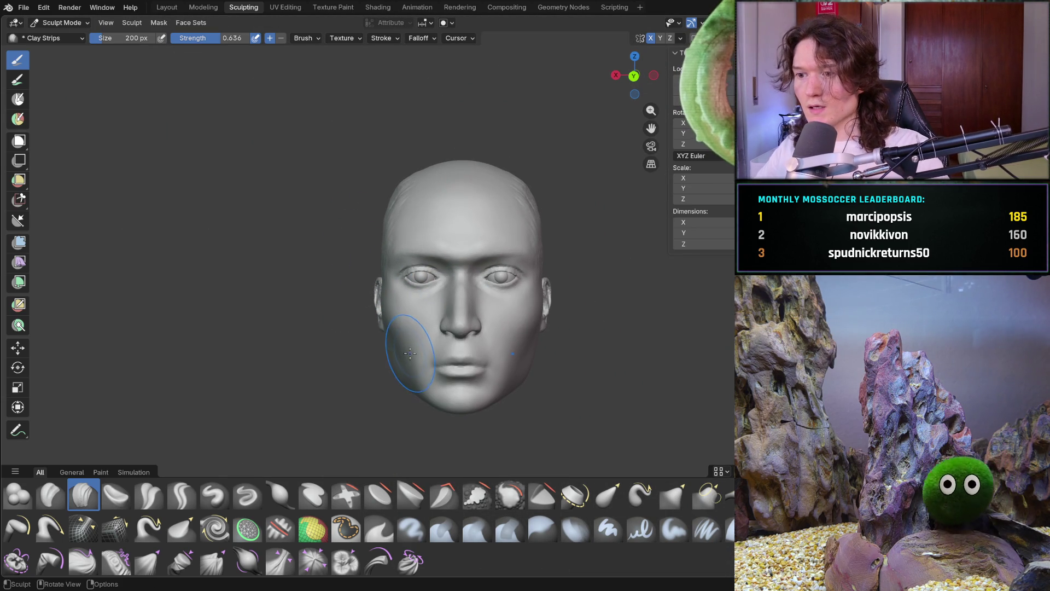
middle_drag(390, 334, 470, 327)
scroll(383, 317, up, 2)
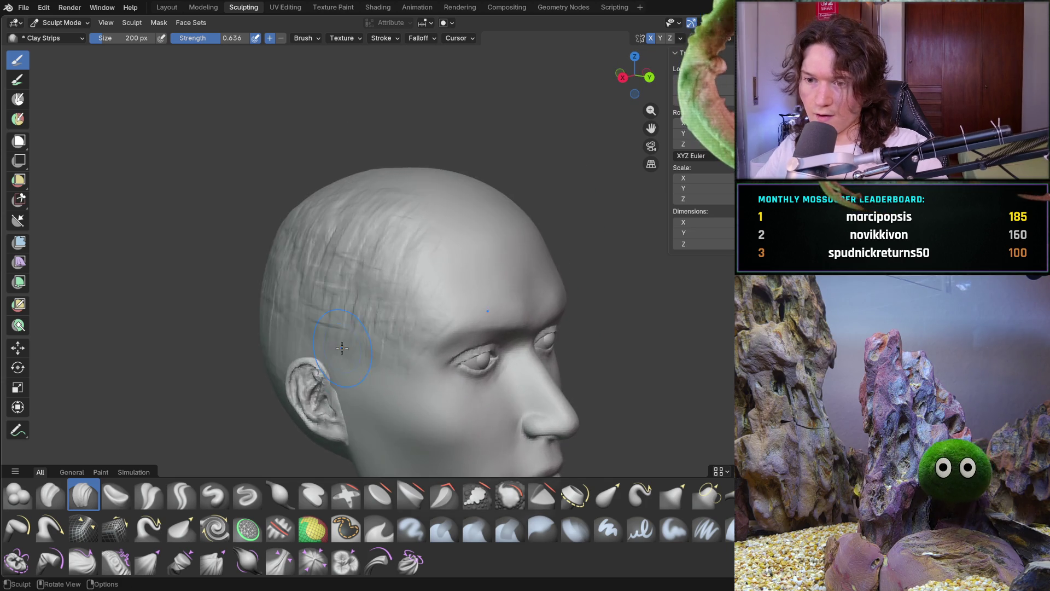
key(shift+s)
Smooth the rough clay-strip strokes on the forehead
mouse_move(350, 306)
ctrl+middle_down()
mouse_move(452, 304)
mouse_move(414, 297)
ctrl+middle_up()
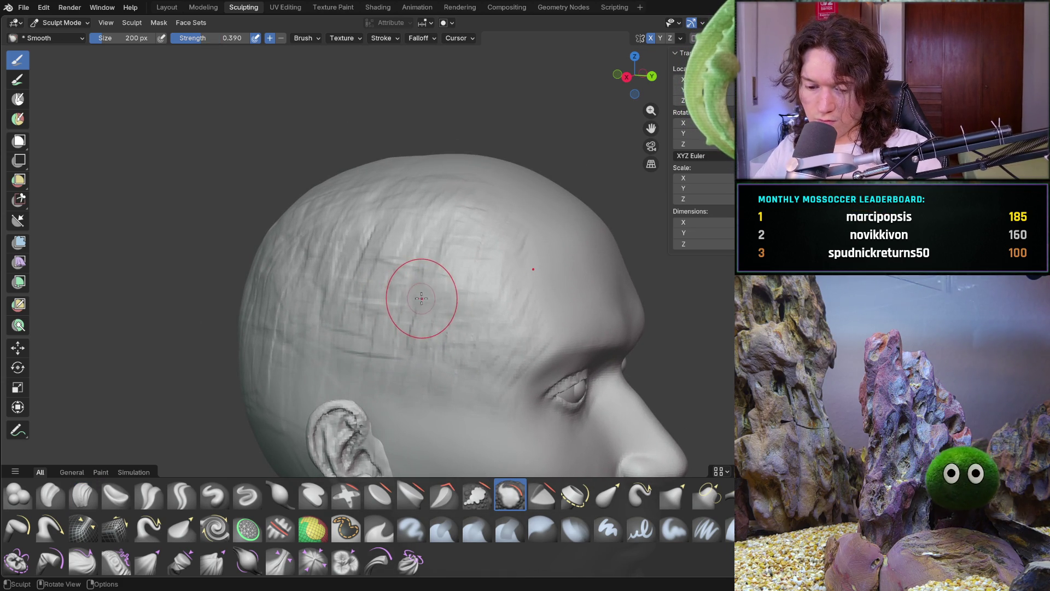
drag(438, 288, 476, 247)
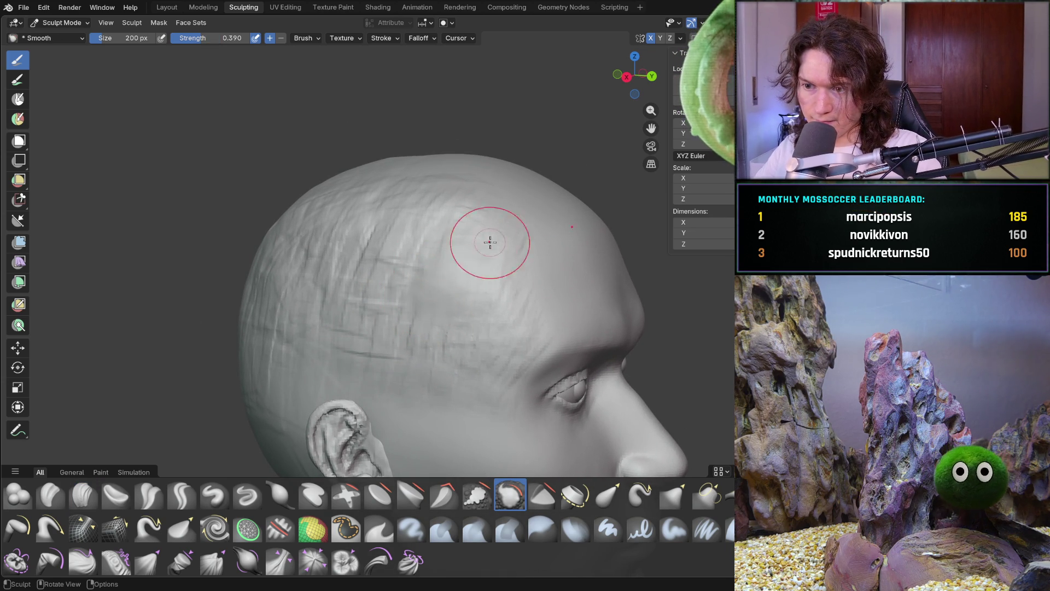
drag(466, 312, 487, 294)
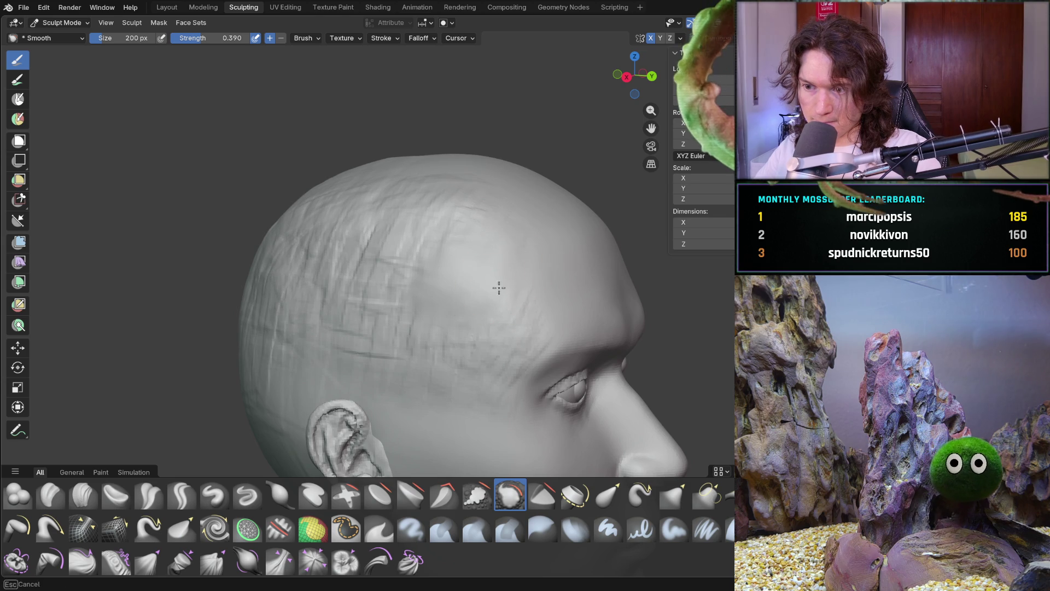
scroll(481, 246, up, 8)
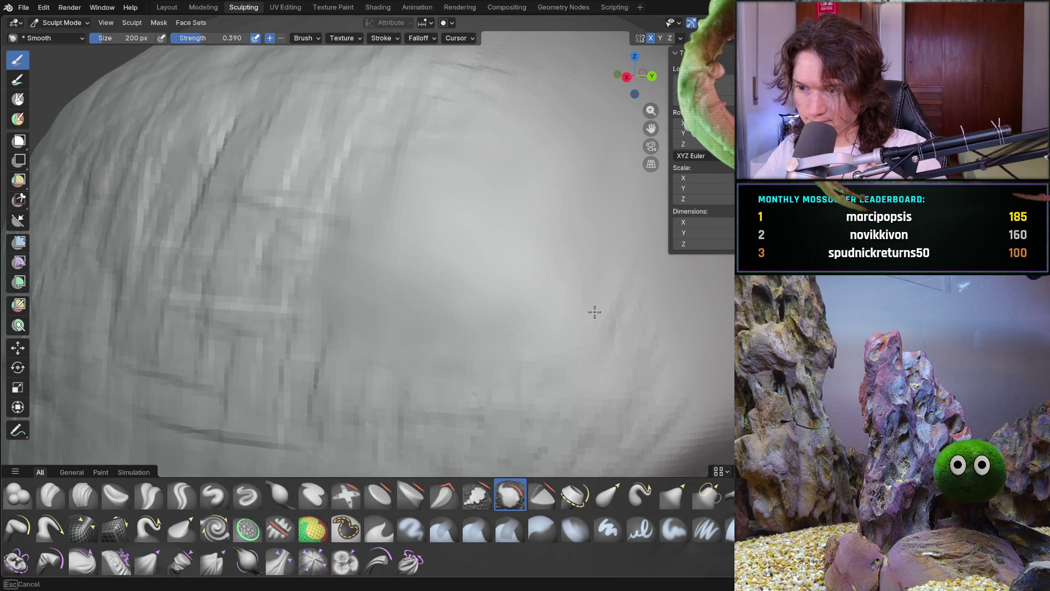
scroll(585, 228, down, 6)
Orbit around to the back of the head and smooth the left side of the skull
middle_drag(492, 274, 419, 296)
scroll(418, 296, down, 3)
scroll(375, 274, up, 5)
mouse_move(389, 205)
middle_down()
mouse_move(457, 159)
mouse_move(393, 229)
middle_up()
scroll(375, 281, down, 4)
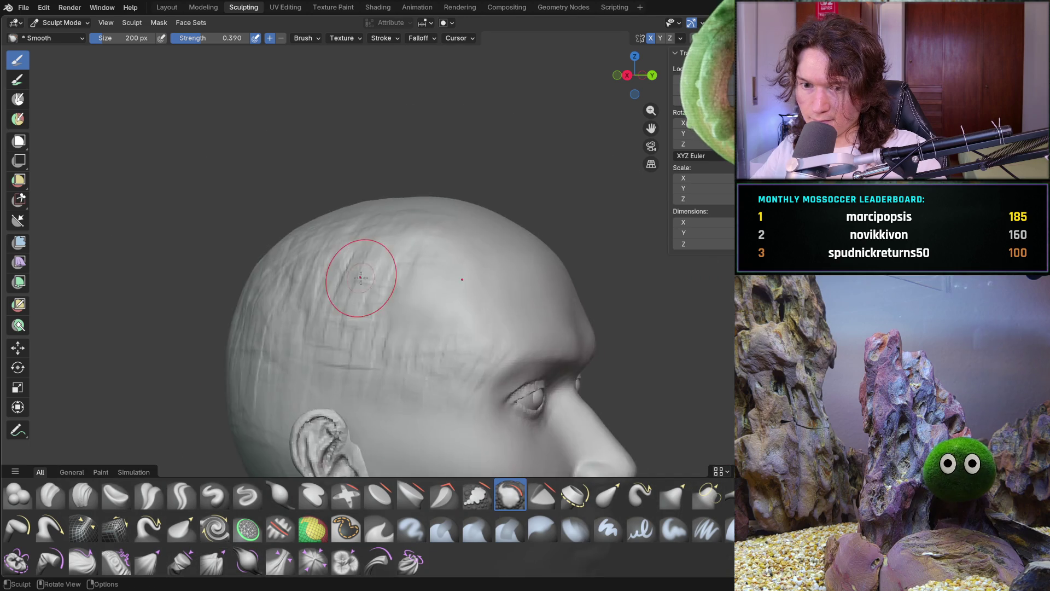
scroll(368, 328, up, 1)
middle_drag(368, 328, 346, 263)
drag(281, 300, 198, 350)
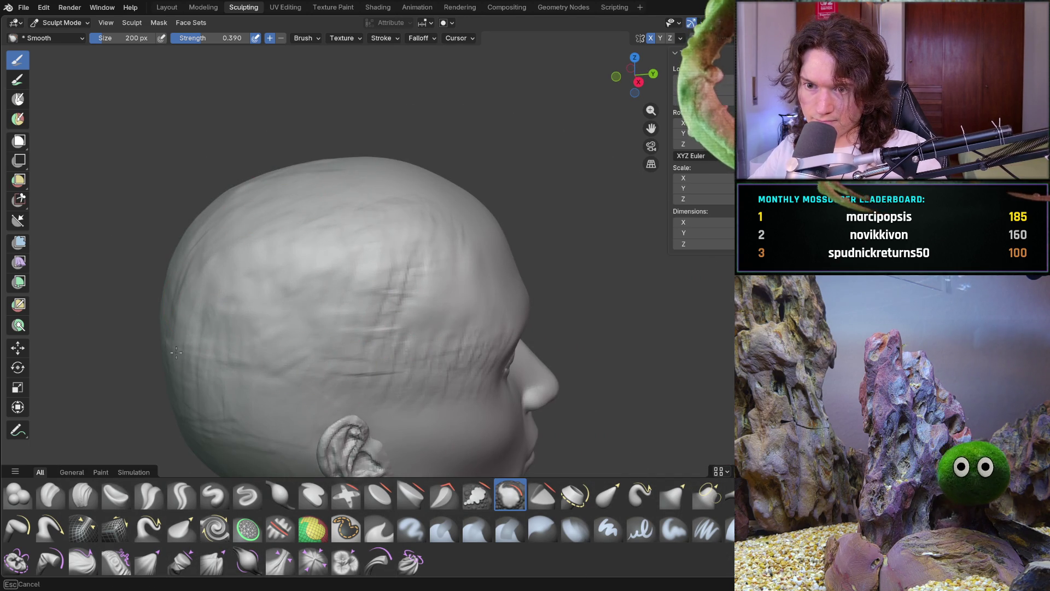
Orbit over the top, back and underside of the head, ending at a three-quarter front view
middle_drag(234, 356, 334, 330)
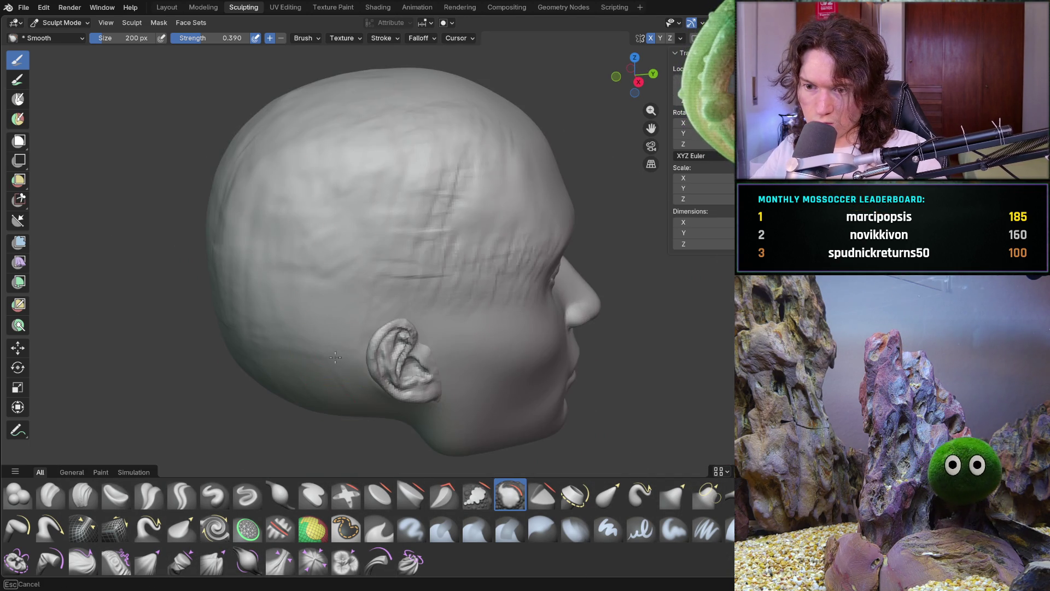
mouse_move(303, 388)
middle_down()
mouse_move(363, 304)
mouse_move(352, 352)
mouse_move(300, 277)
middle_up()
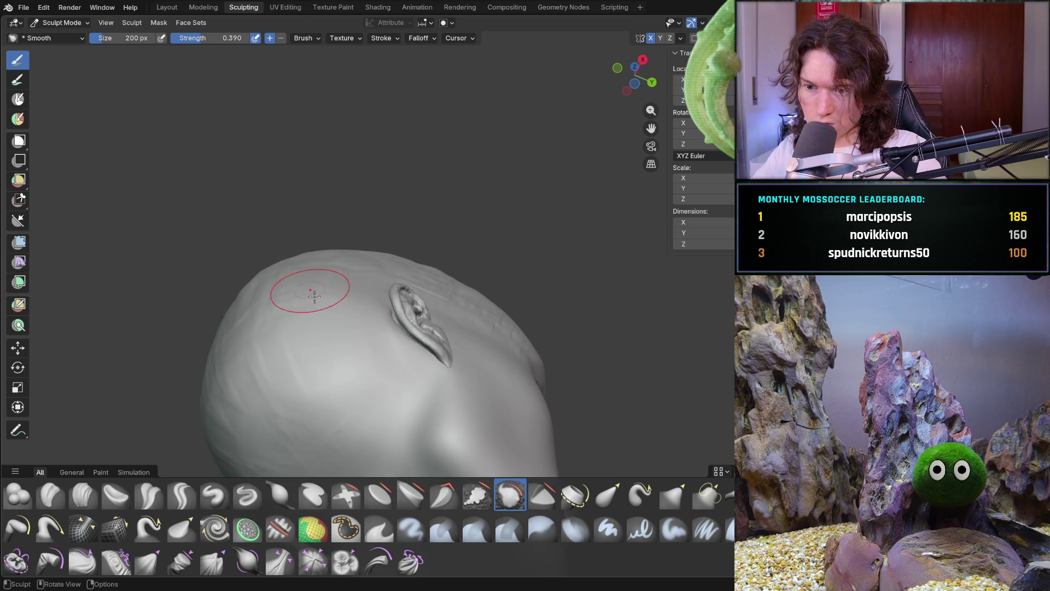
scroll(349, 302, up, 3)
mouse_move(349, 302)
middle_down()
mouse_move(347, 289)
mouse_move(359, 318)
middle_up()
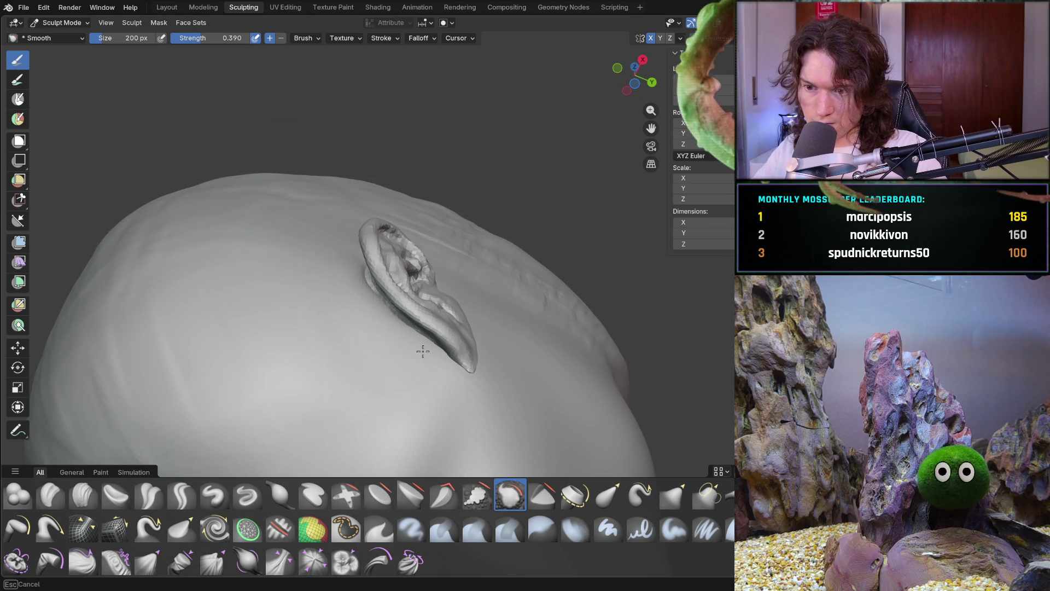
middle_drag(362, 391, 378, 305)
mouse_move(345, 375)
middle_down()
mouse_move(304, 352)
mouse_move(351, 411)
mouse_move(334, 424)
middle_up()
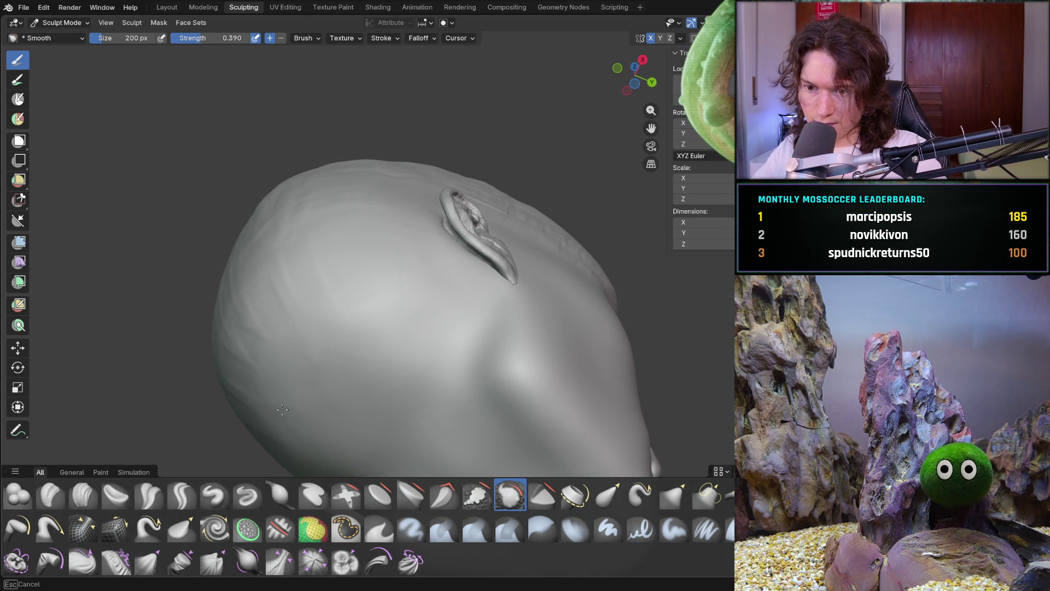
middle_drag(232, 268, 302, 267)
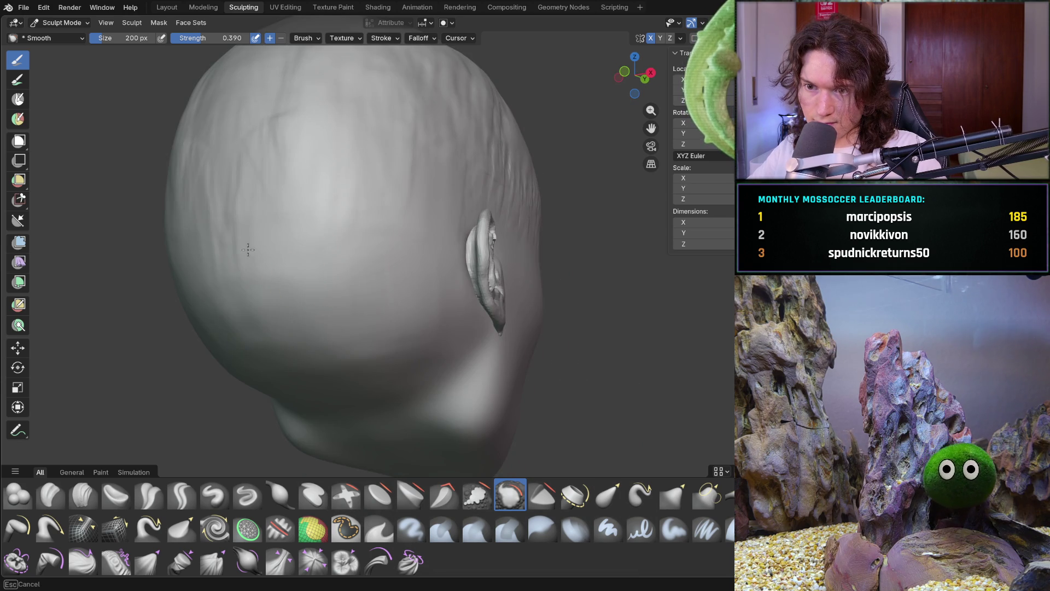
mouse_move(249, 153)
middle_down()
mouse_move(251, 248)
mouse_move(274, 269)
mouse_move(273, 327)
middle_up()
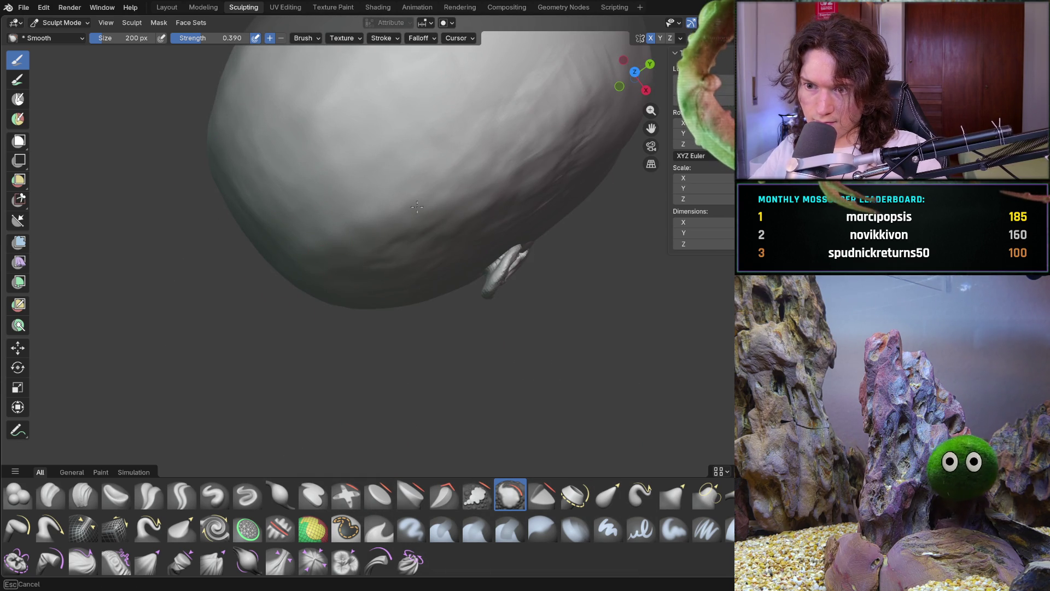
mouse_move(452, 251)
middle_down()
mouse_move(445, 159)
mouse_move(496, 333)
middle_up()
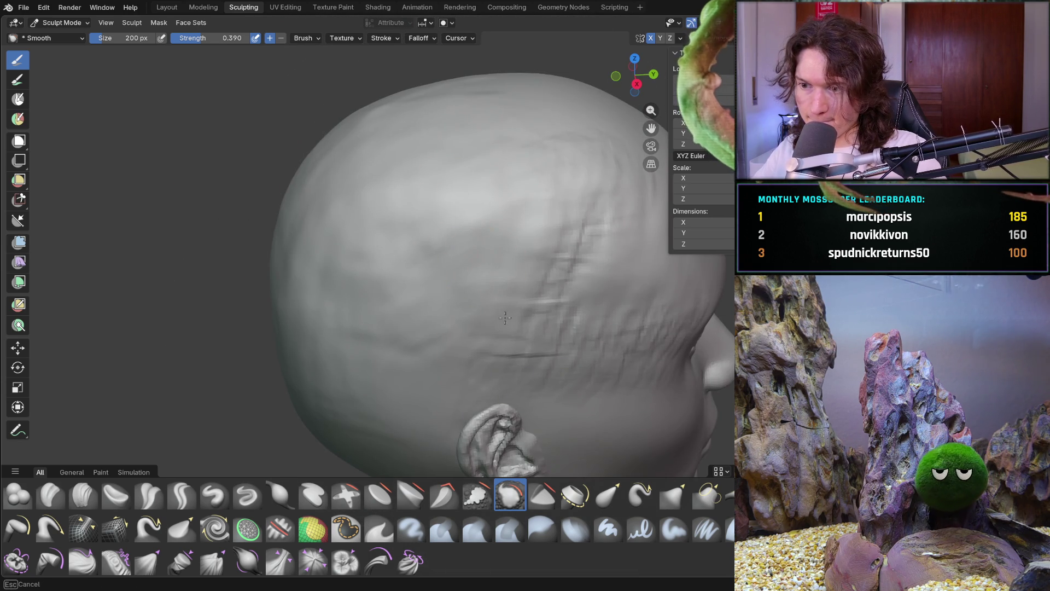
mouse_move(582, 258)
middle_down()
mouse_move(426, 303)
mouse_move(332, 294)
middle_up()
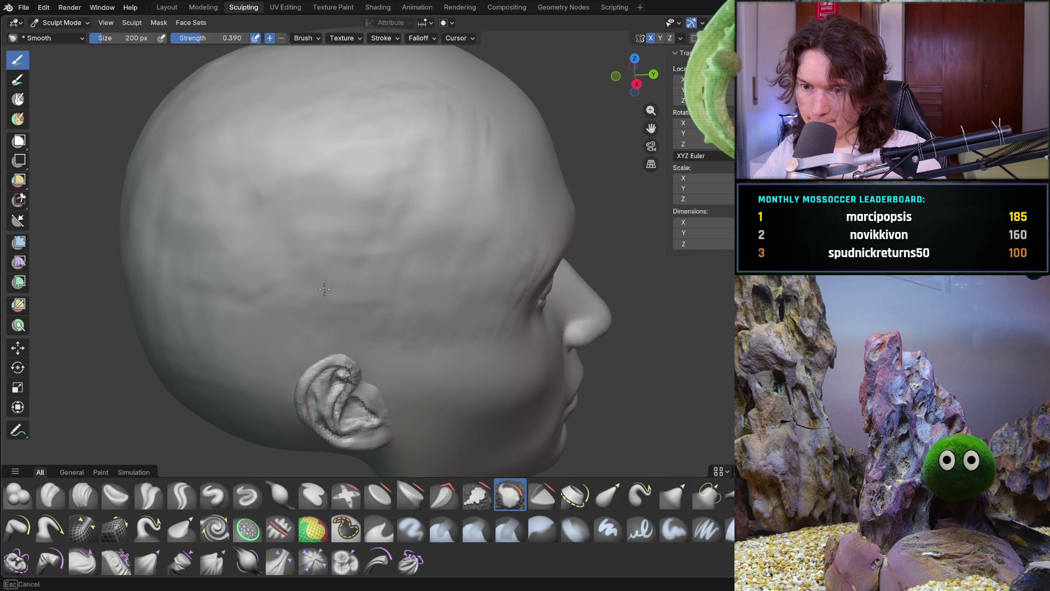
middle_drag(424, 277, 366, 297)
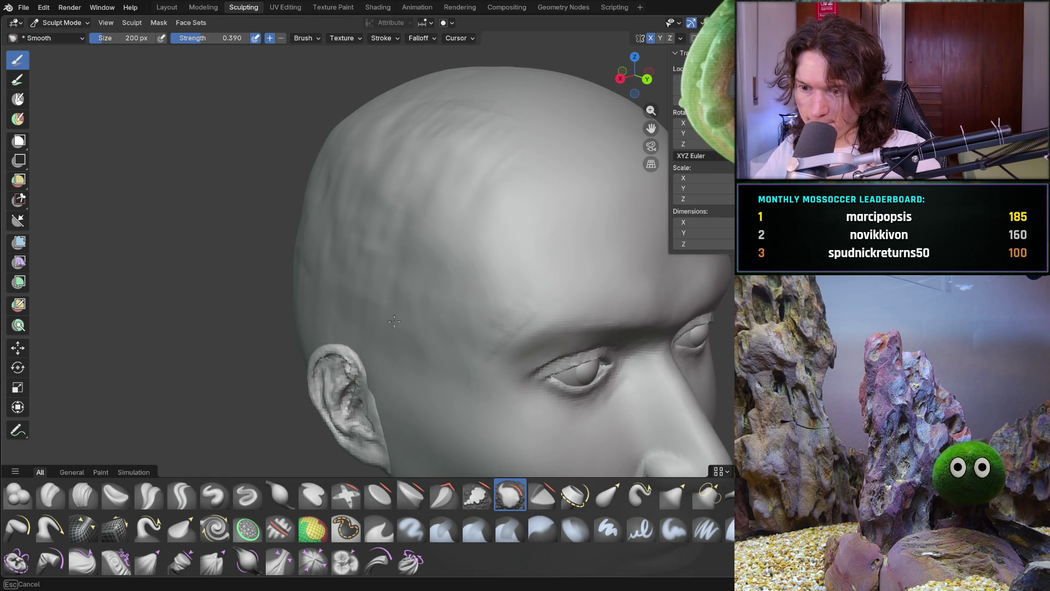
scroll(394, 322, up, 4)
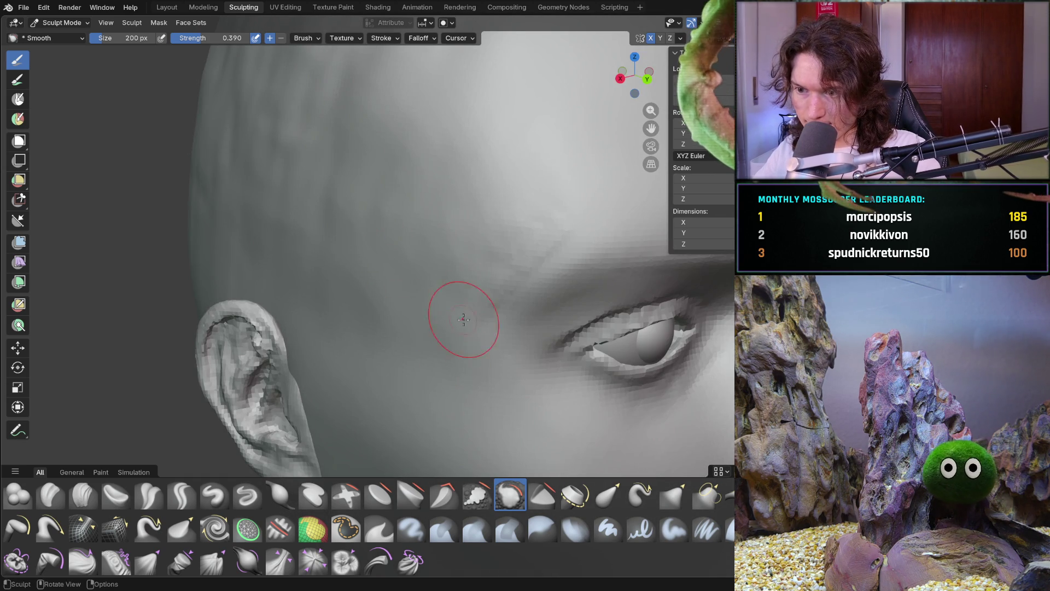
Smooth the temple between ear and eye, then give the cheek two smoothing passes
scroll(378, 257, up, 3)
drag(413, 260, 498, 153)
middle_drag(378, 244, 487, 315)
middle_drag(443, 311, 399, 281)
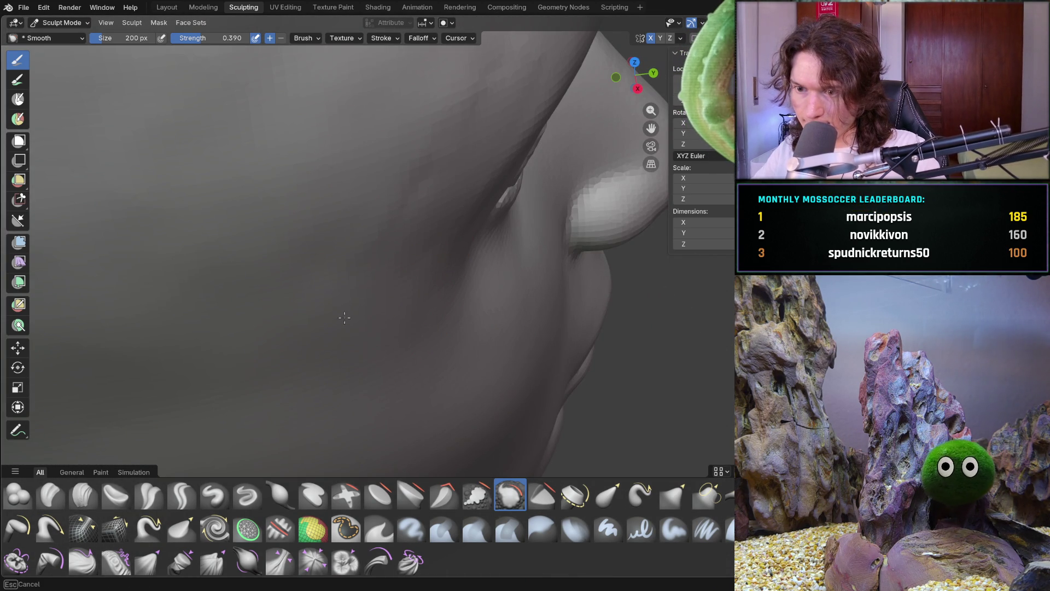
middle_drag(410, 344, 386, 293)
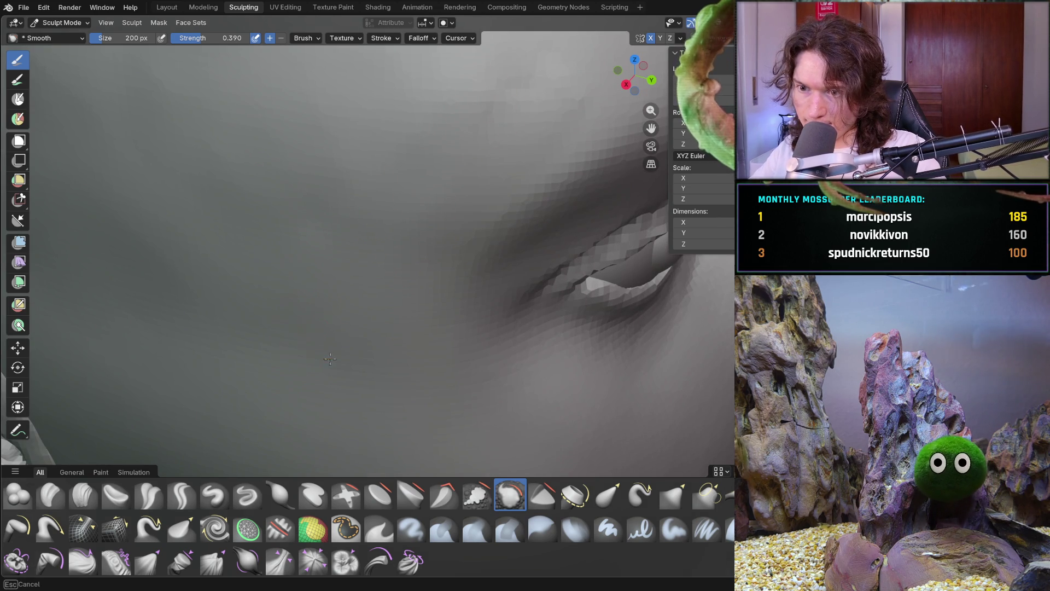
mouse_move(347, 269)
middle_down()
mouse_move(382, 295)
mouse_move(457, 316)
mouse_move(356, 332)
mouse_move(352, 445)
mouse_move(312, 328)
mouse_move(320, 402)
mouse_move(392, 343)
mouse_move(382, 317)
mouse_move(478, 328)
middle_up()
scroll(478, 328, up, 5)
scroll(378, 178, up, 3)
mouse_move(378, 178)
mouse_down()
mouse_move(391, 187)
mouse_move(389, 207)
mouse_up()
drag(332, 293, 377, 166)
Smooth the side of the head and the crown from a three-quarter view
scroll(290, 302, down, 5)
middle_drag(290, 302, 375, 182)
drag(353, 115, 282, 192)
middle_drag(246, 171, 305, 269)
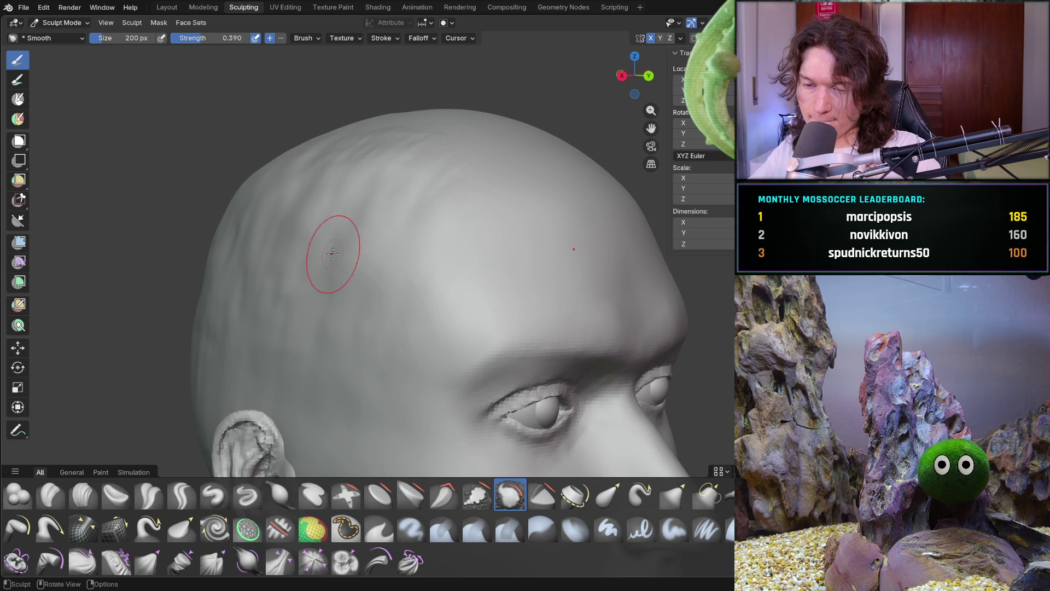
drag(403, 159, 408, 127)
drag(315, 127, 306, 153)
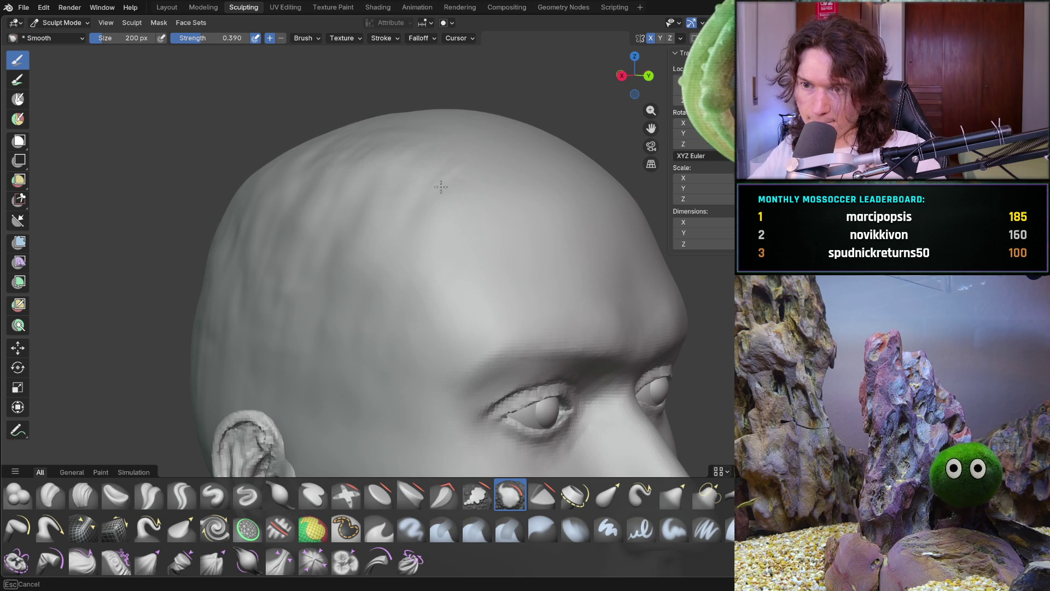
Adjust the Smooth brush strength (0.919, then 0.523) and set its size to 516 px
key(shift+f)
click(383, 236)
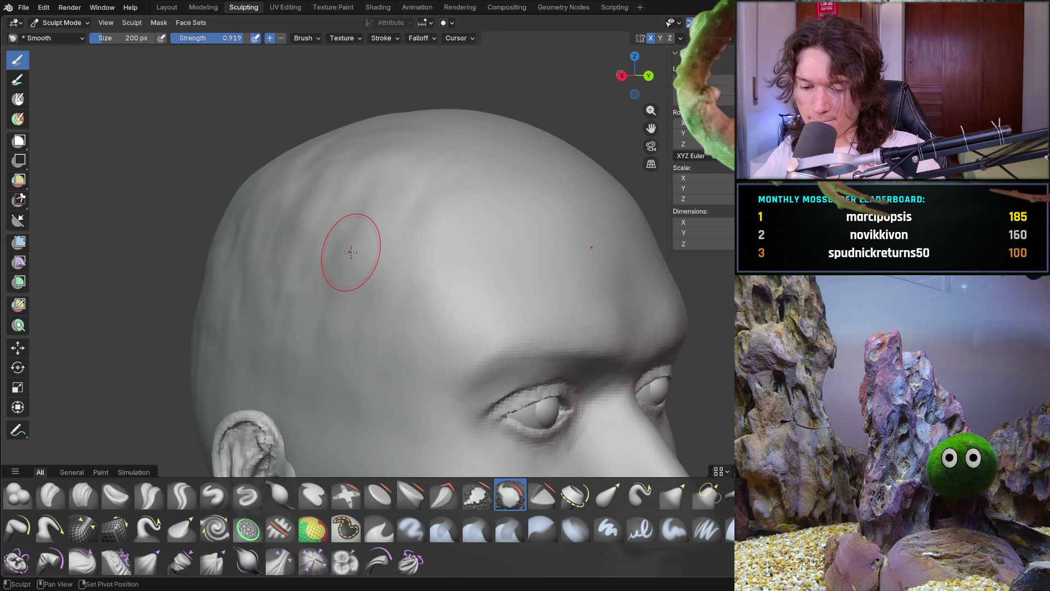
key(shift+f)
click(323, 263)
key(f)
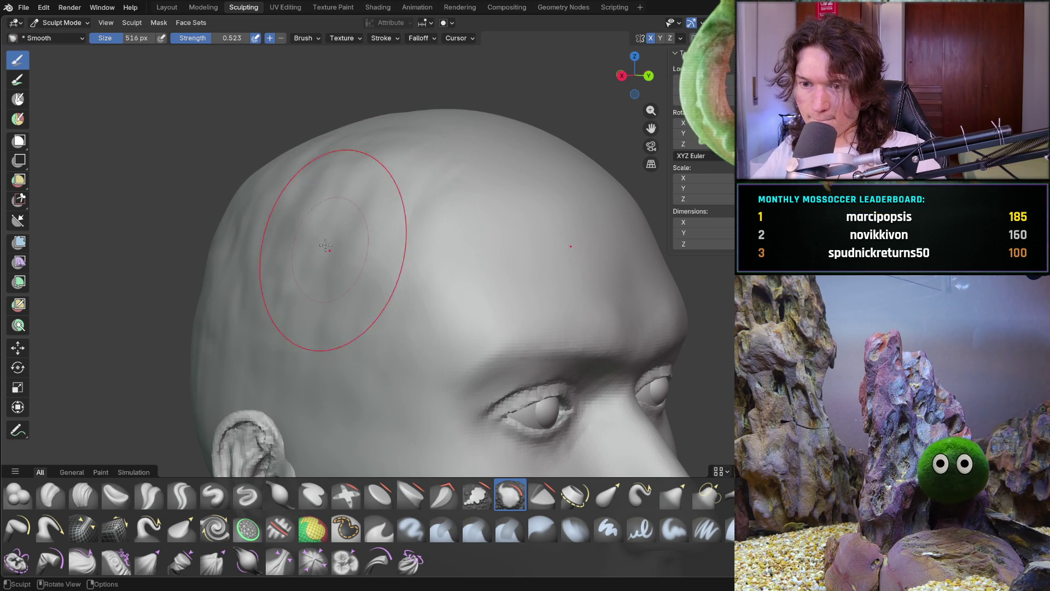
click(308, 235)
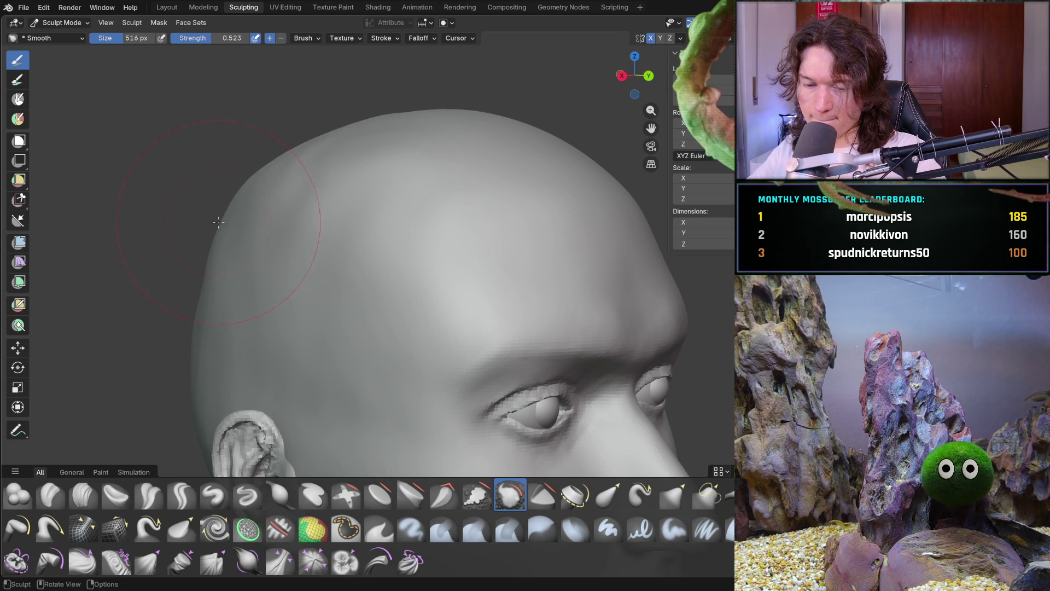
Orbit around the head to inspect the ear, back of the skull and crown
middle_drag(159, 274, 189, 263)
key(b)
mouse_move(118, 230)
middle_down()
mouse_move(277, 187)
mouse_move(200, 328)
middle_up()
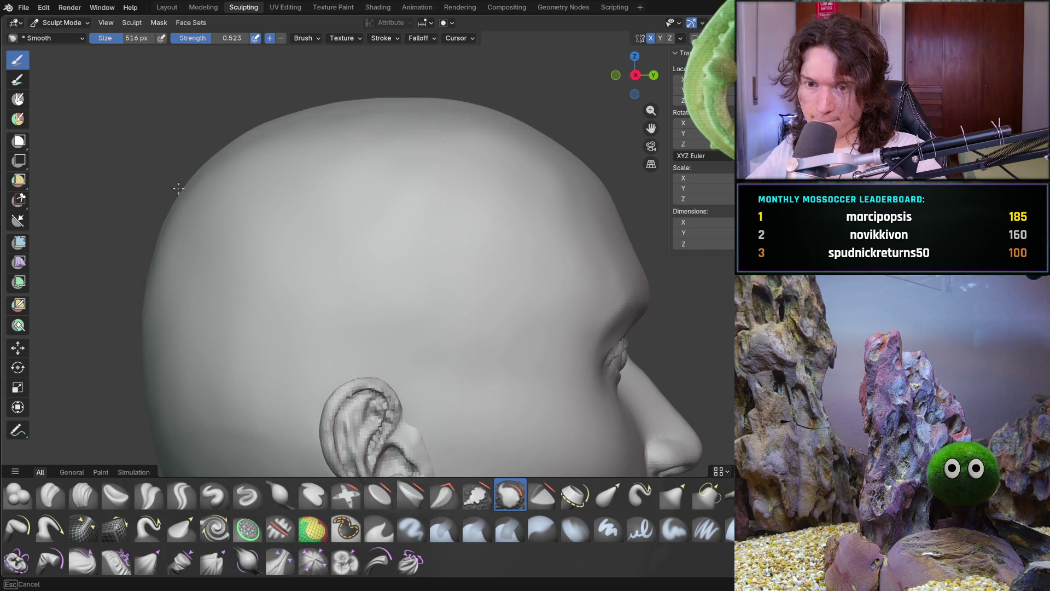
middle_drag(288, 387, 328, 188)
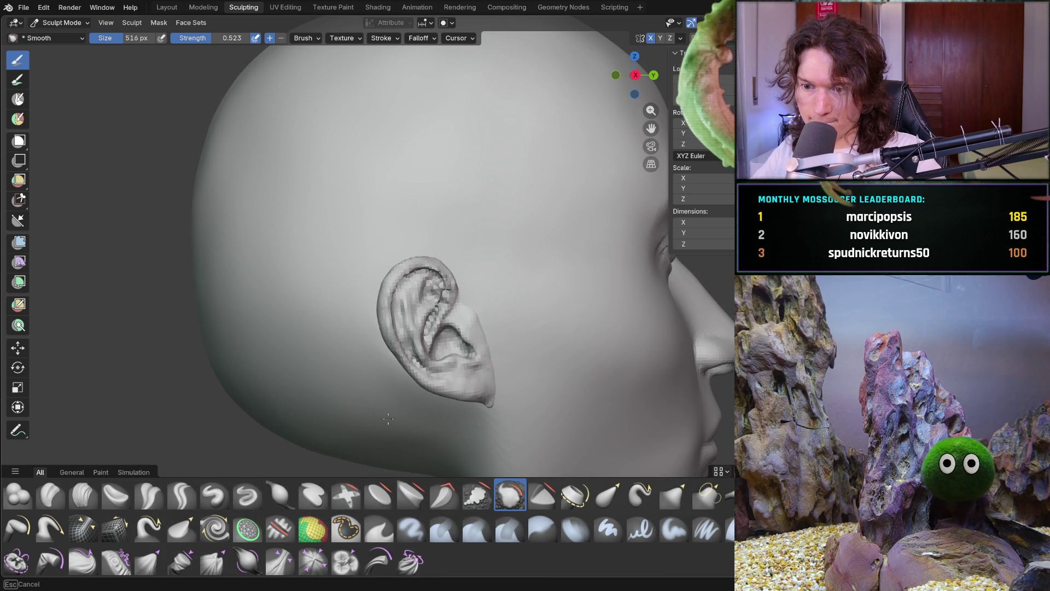
middle_drag(234, 387, 260, 410)
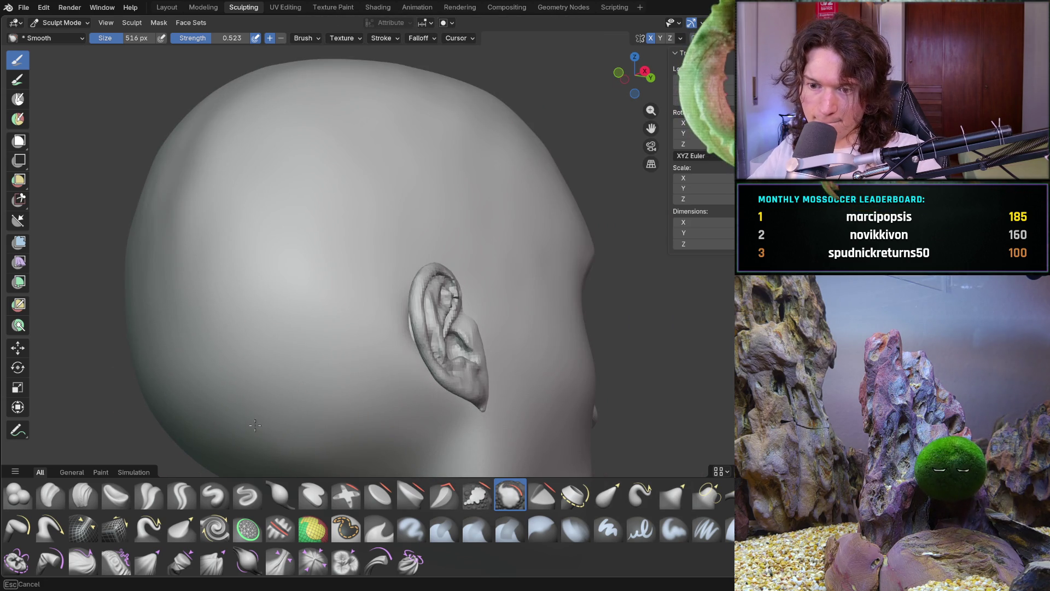
middle_drag(167, 213, 249, 310)
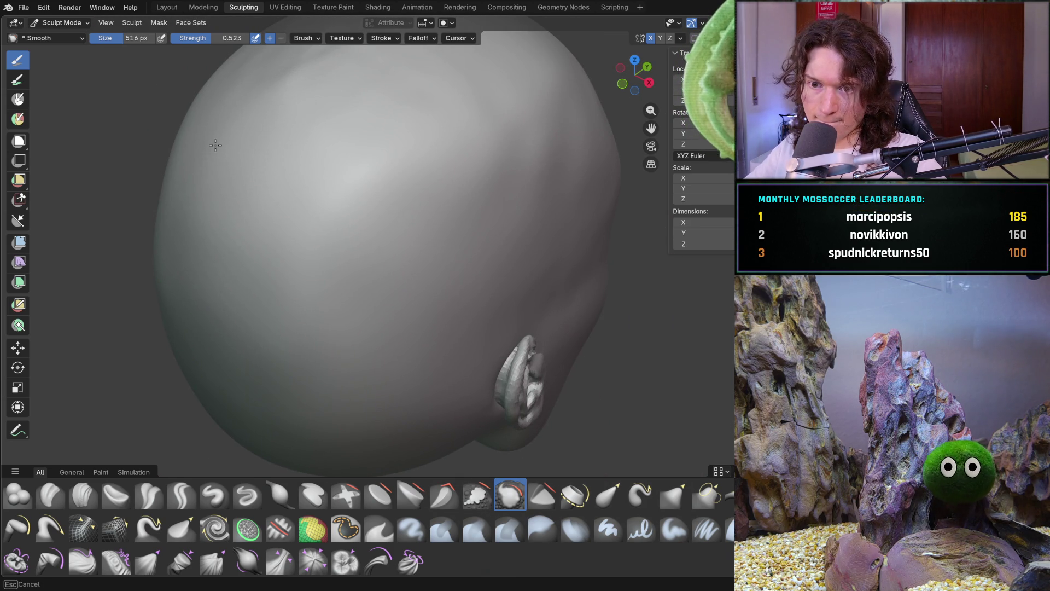
shift+middle_drag(356, 228, 350, 313)
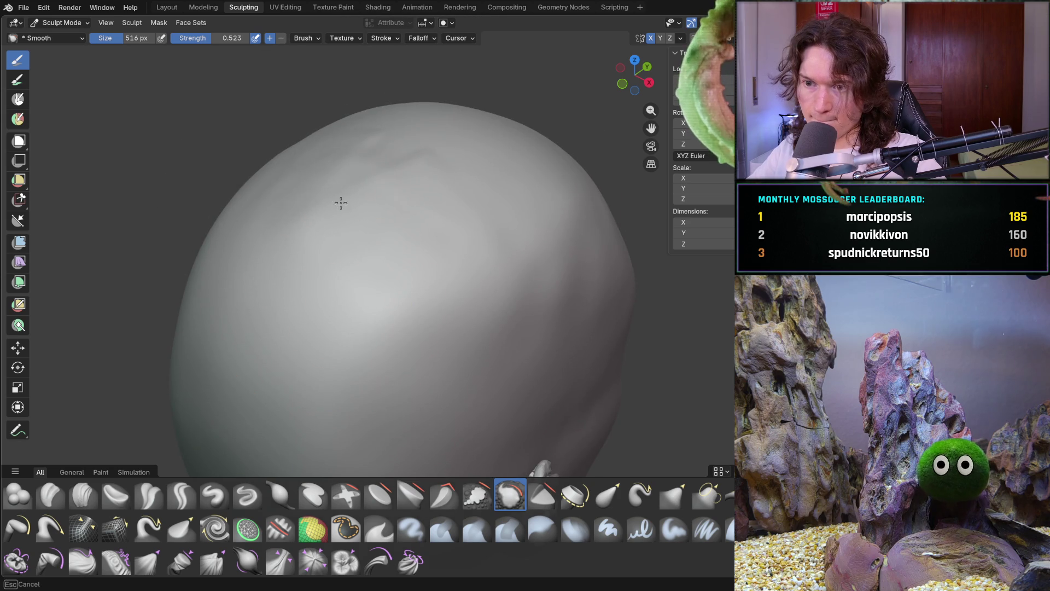
middle_drag(581, 304, 469, 286)
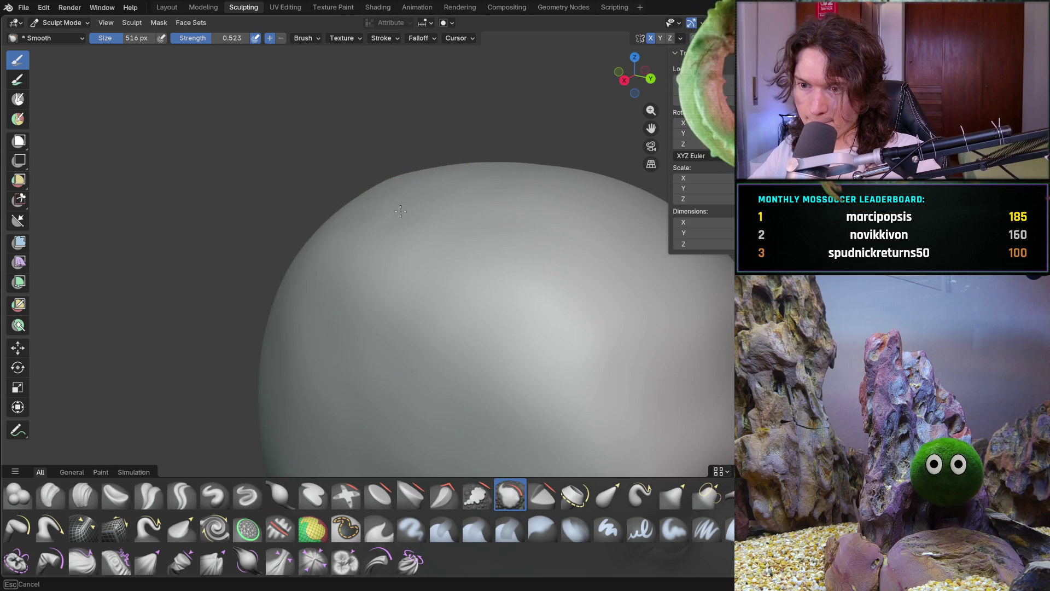
Check the head's side silhouette from higher up and shrink the brush to 392 px
scroll(473, 216, down, 5)
mouse_move(474, 216)
middle_down()
mouse_move(405, 326)
mouse_move(324, 350)
mouse_move(359, 362)
mouse_move(448, 306)
mouse_move(487, 172)
middle_up()
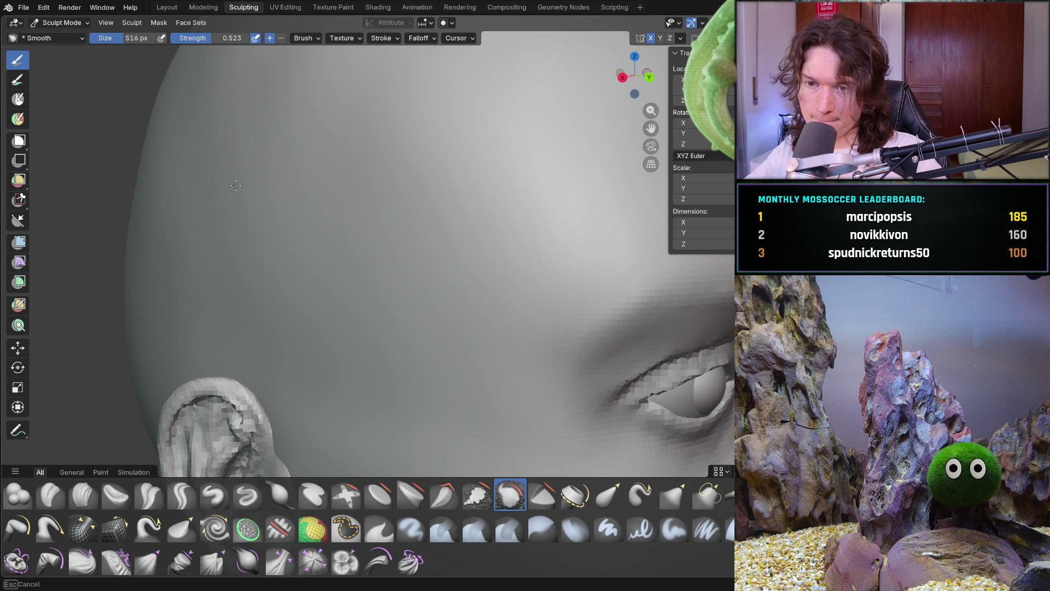
mouse_move(328, 206)
middle_down()
mouse_move(468, 276)
mouse_move(437, 311)
mouse_move(436, 242)
mouse_move(415, 234)
middle_up()
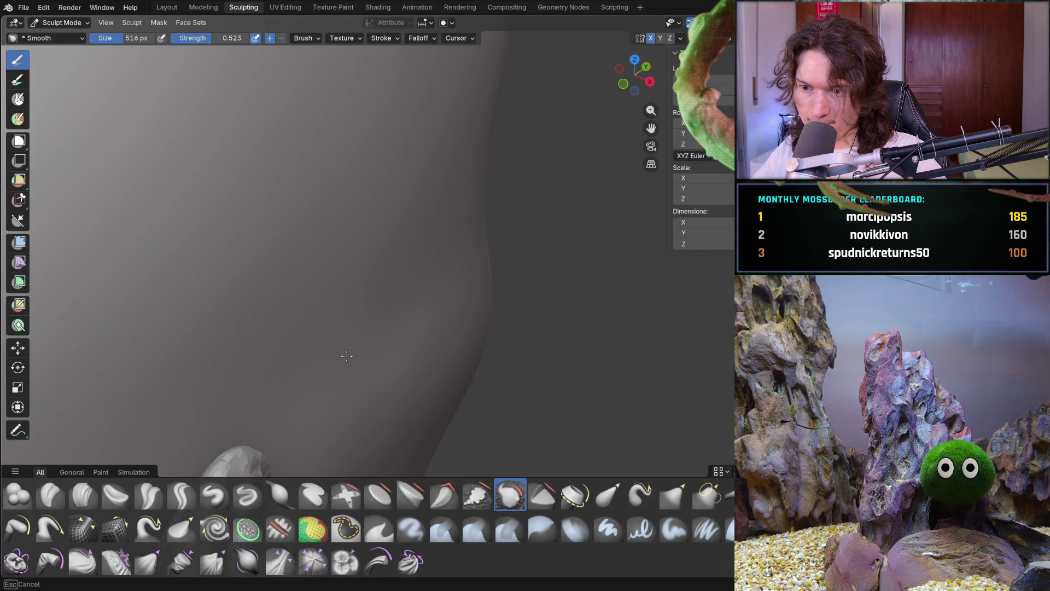
mouse_move(525, 183)
middle_down()
mouse_move(429, 164)
mouse_move(326, 238)
mouse_move(333, 286)
mouse_move(445, 316)
middle_up()
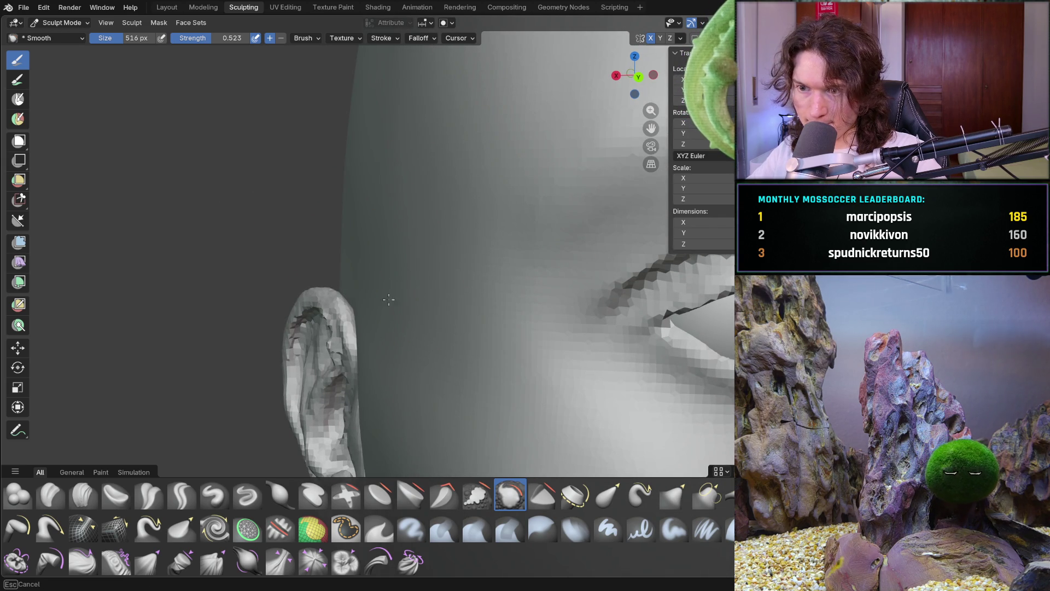
mouse_move(472, 194)
ctrl+middle_down()
mouse_move(447, 195)
mouse_move(411, 307)
mouse_move(520, 286)
mouse_move(466, 325)
mouse_move(422, 257)
mouse_move(307, 222)
mouse_move(249, 281)
ctrl+middle_up()
key(f)
click(325, 187)
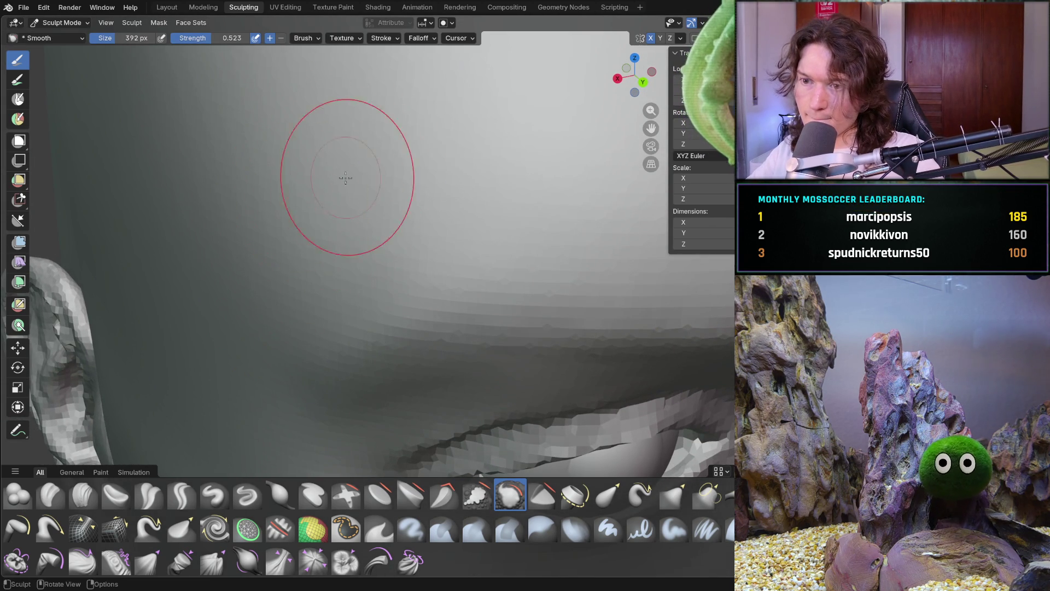
Smooth the temple beside the eye and check it from the nose profile and front
drag(399, 182, 419, 232)
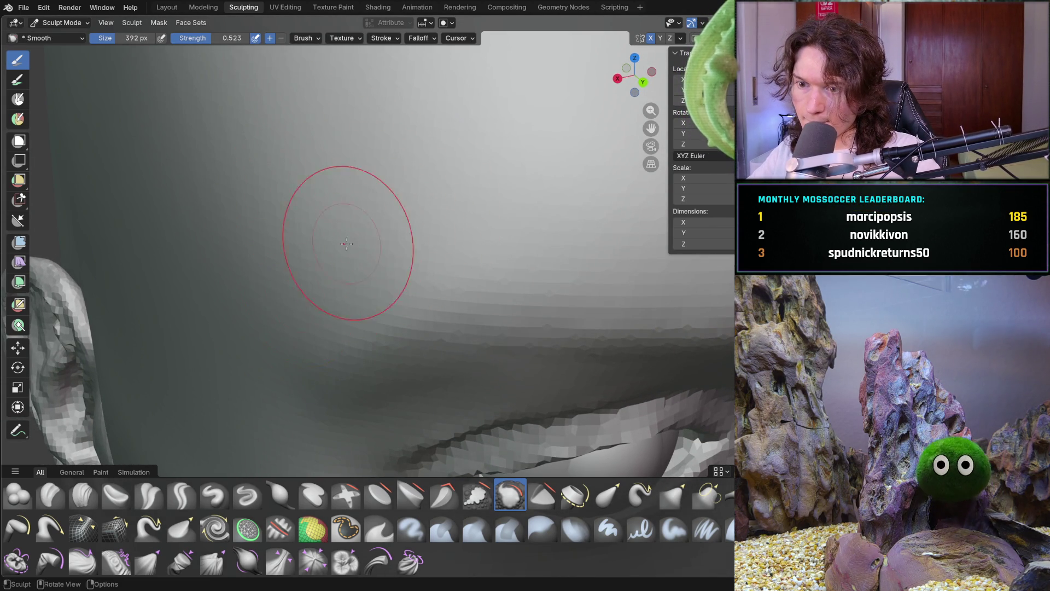
scroll(317, 270, down, 5)
middle_drag(351, 269, 467, 234)
scroll(467, 234, down, 3)
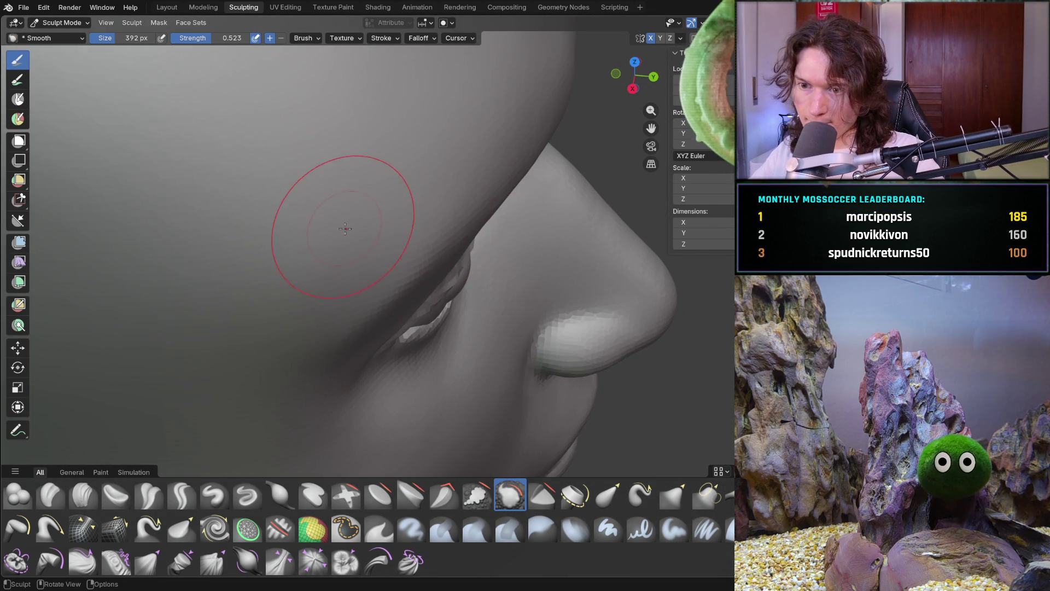
mouse_move(415, 169)
middle_down()
mouse_move(371, 300)
mouse_move(339, 246)
middle_up()
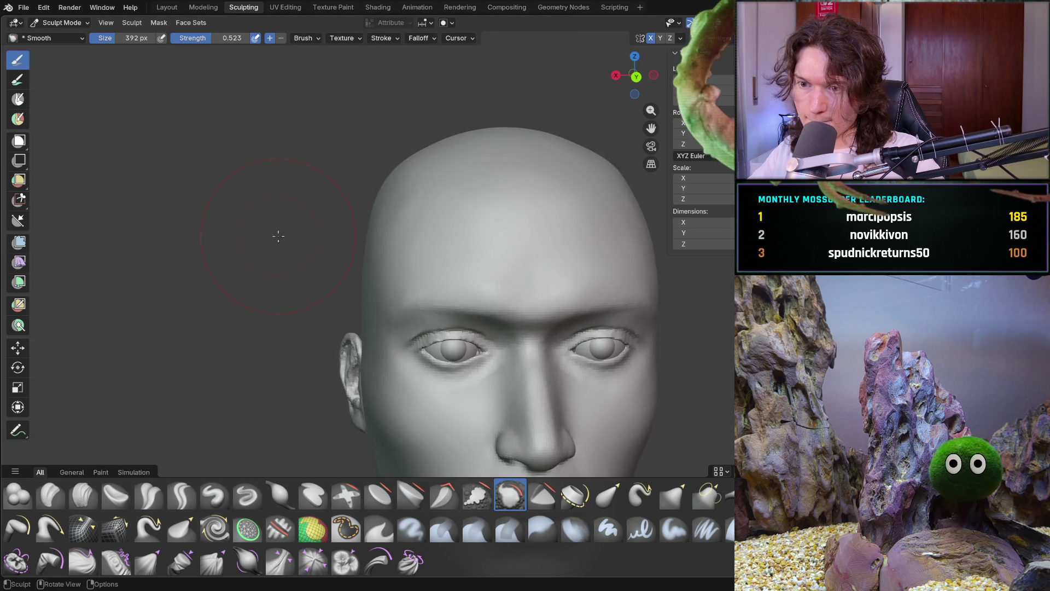
scroll(417, 281, up, 5)
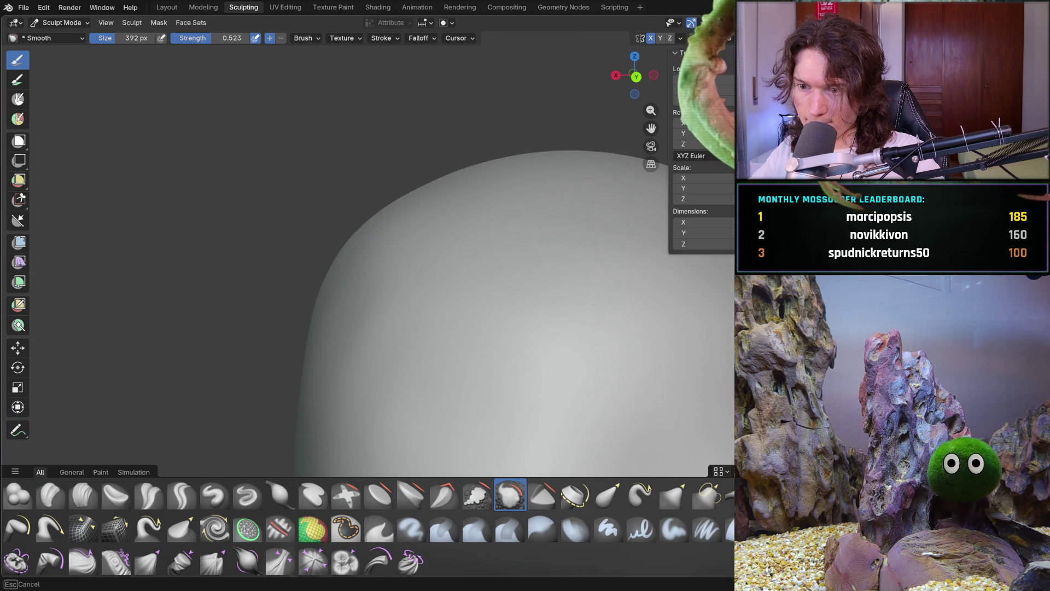
scroll(400, 200, down, 4)
mouse_move(480, 199)
middle_down()
mouse_move(527, 311)
mouse_move(415, 304)
mouse_move(421, 342)
mouse_move(387, 340)
mouse_move(460, 308)
middle_up()
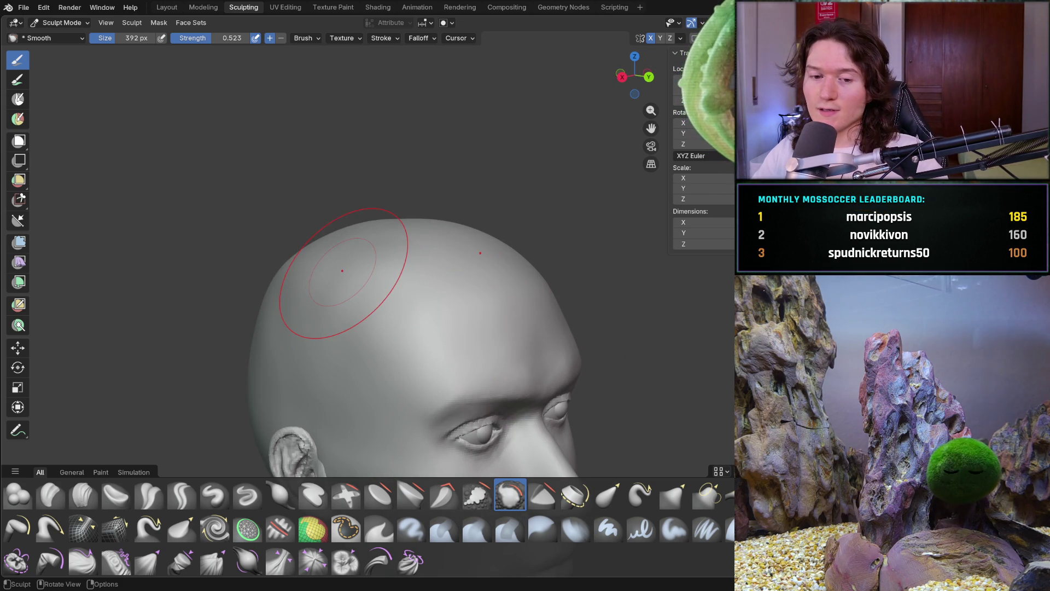
Orbit around the head to inspect the back, top of the skull, ears and crown
mouse_move(352, 339)
middle_down()
mouse_move(457, 277)
mouse_move(450, 165)
middle_up()
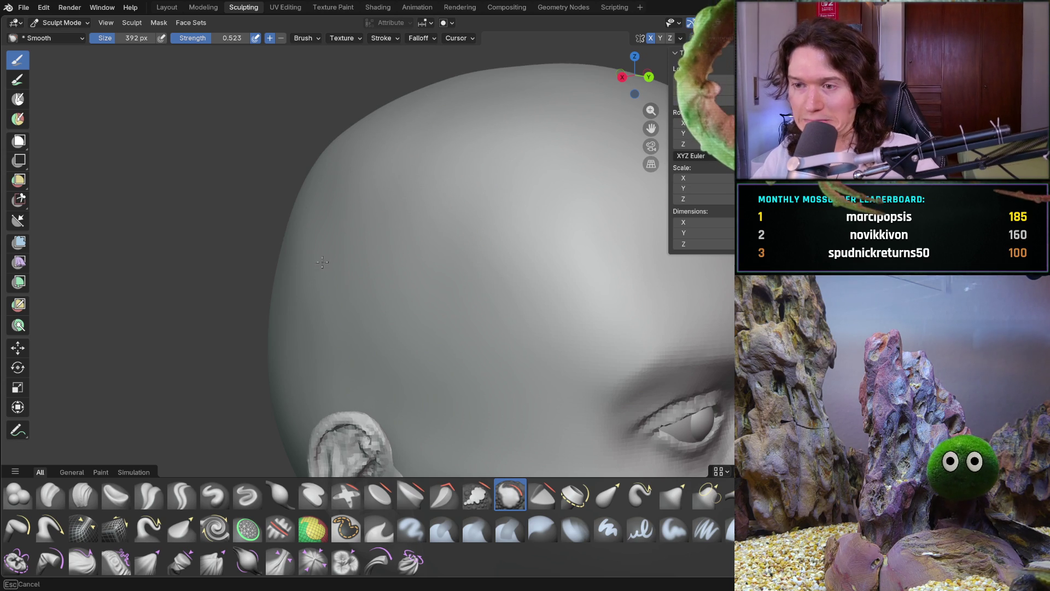
mouse_move(413, 242)
middle_down()
mouse_move(448, 197)
mouse_move(247, 223)
middle_up()
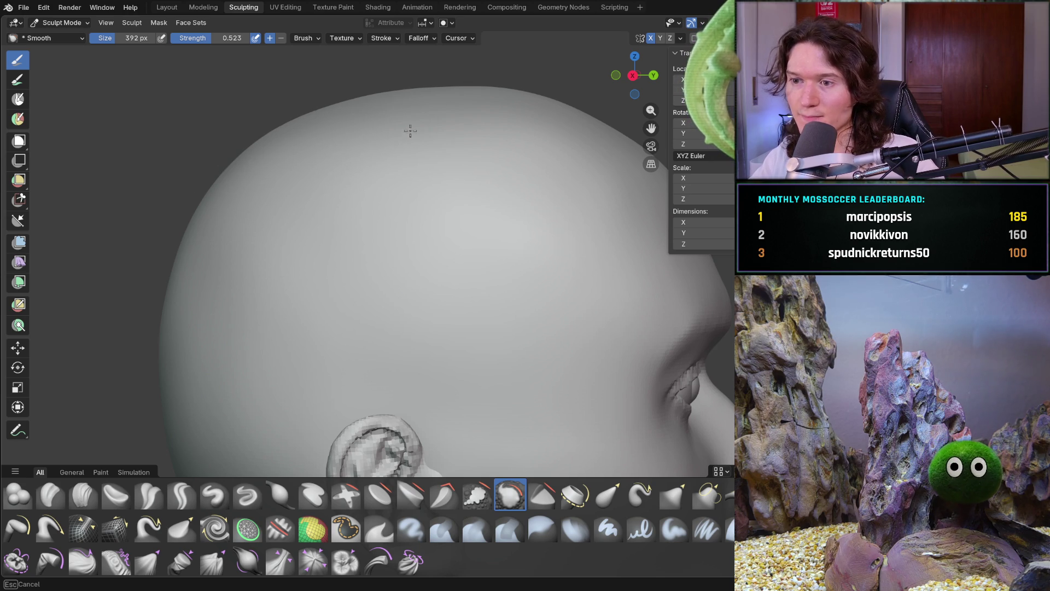
mouse_move(211, 288)
middle_down()
mouse_move(326, 286)
mouse_move(274, 365)
middle_up()
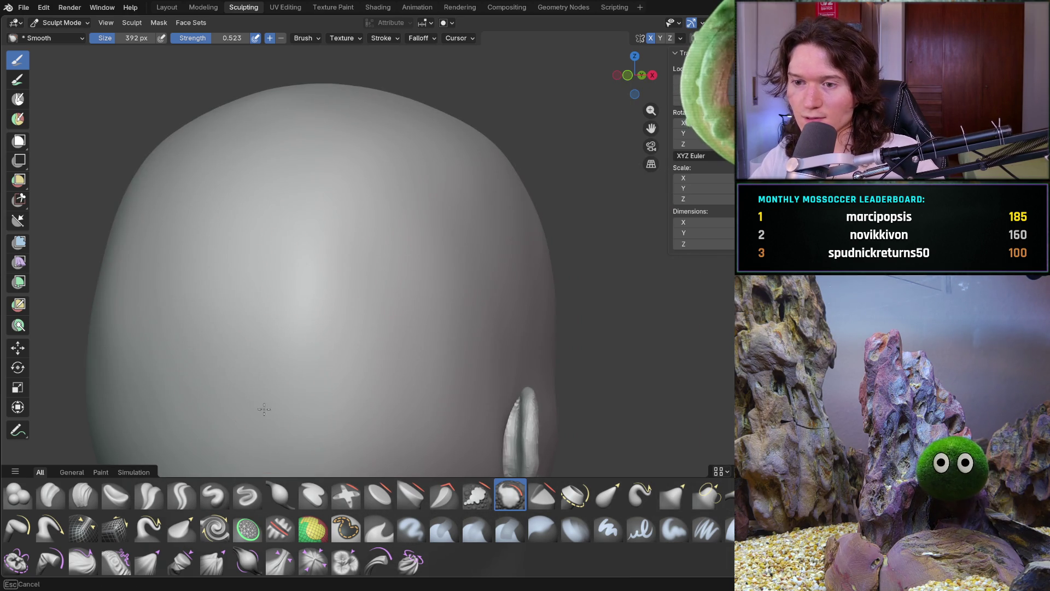
middle_drag(326, 197, 298, 197)
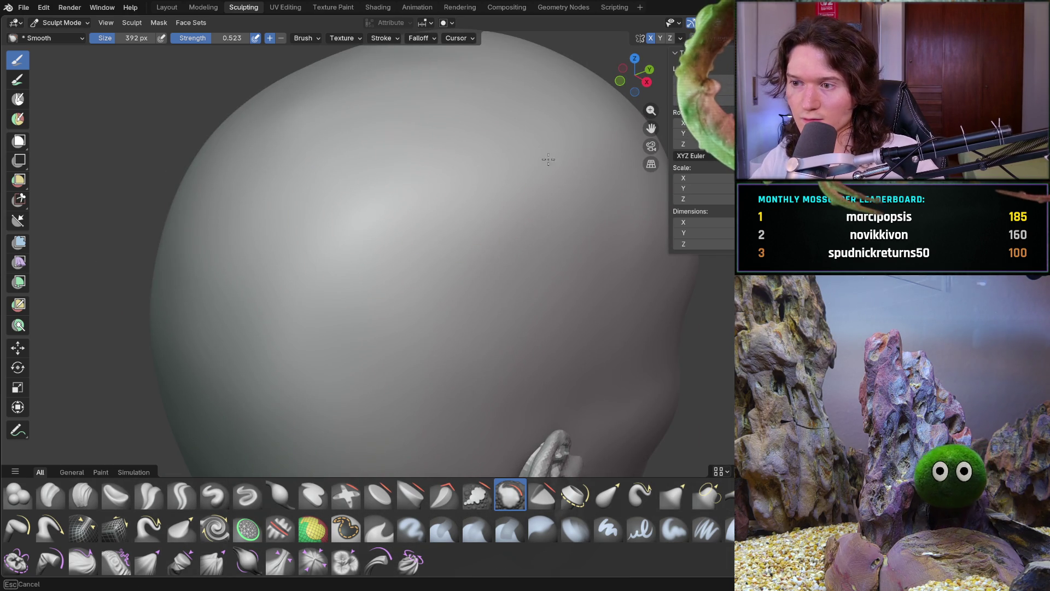
mouse_move(476, 238)
middle_down()
mouse_move(497, 228)
mouse_move(471, 179)
mouse_move(455, 98)
middle_up()
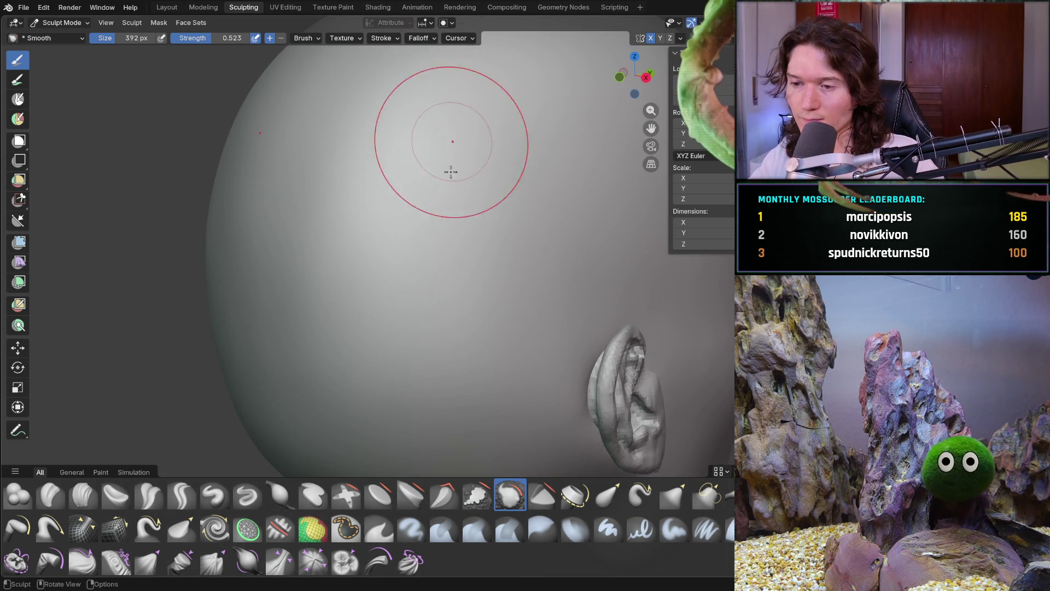
mouse_move(468, 323)
shift+middle_down()
mouse_move(363, 155)
mouse_move(271, 226)
shift+middle_up()
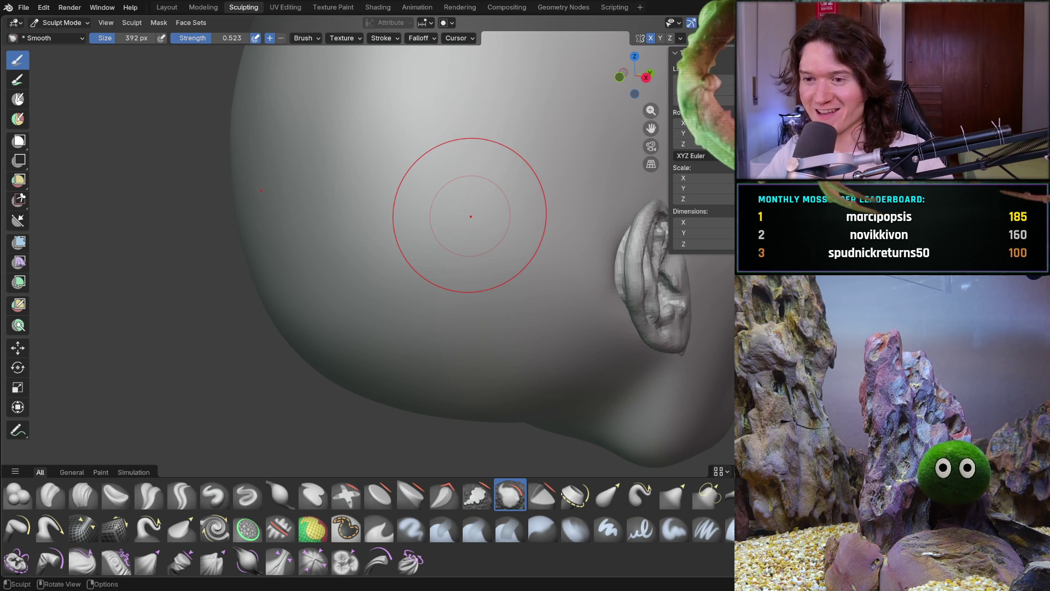
mouse_move(398, 363)
middle_down()
mouse_move(426, 333)
mouse_move(394, 352)
middle_up()
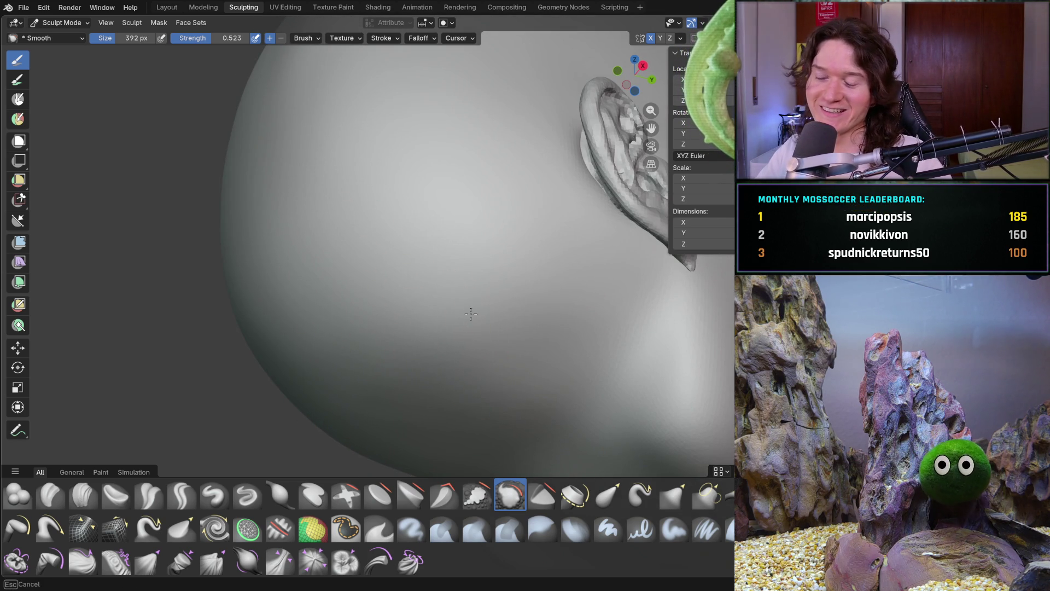
mouse_move(613, 308)
middle_down()
mouse_move(438, 279)
mouse_move(475, 367)
middle_up()
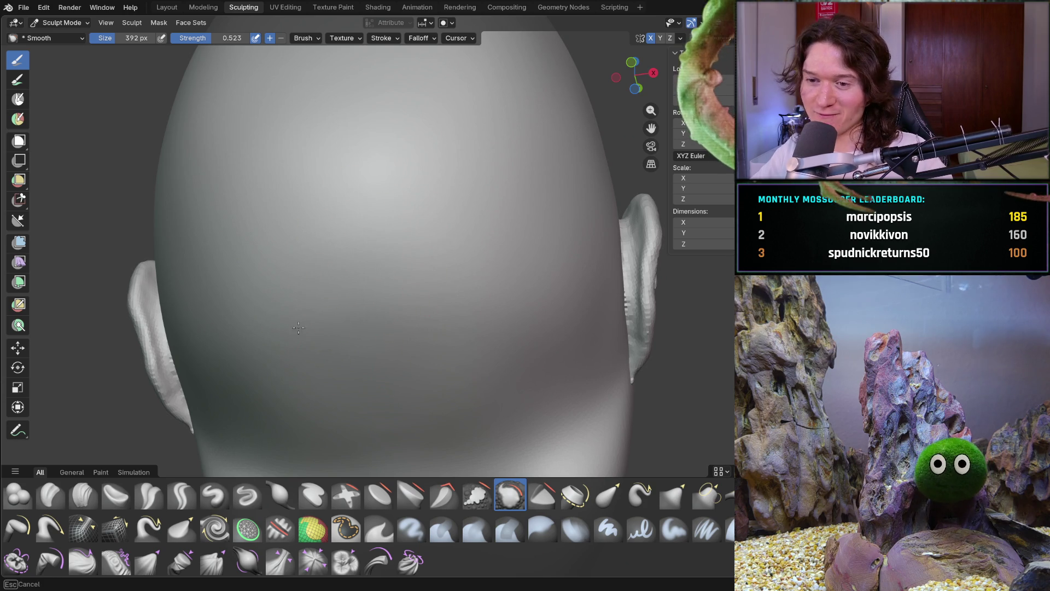
mouse_move(346, 164)
middle_down()
mouse_move(375, 175)
mouse_move(367, 289)
mouse_move(422, 211)
middle_up()
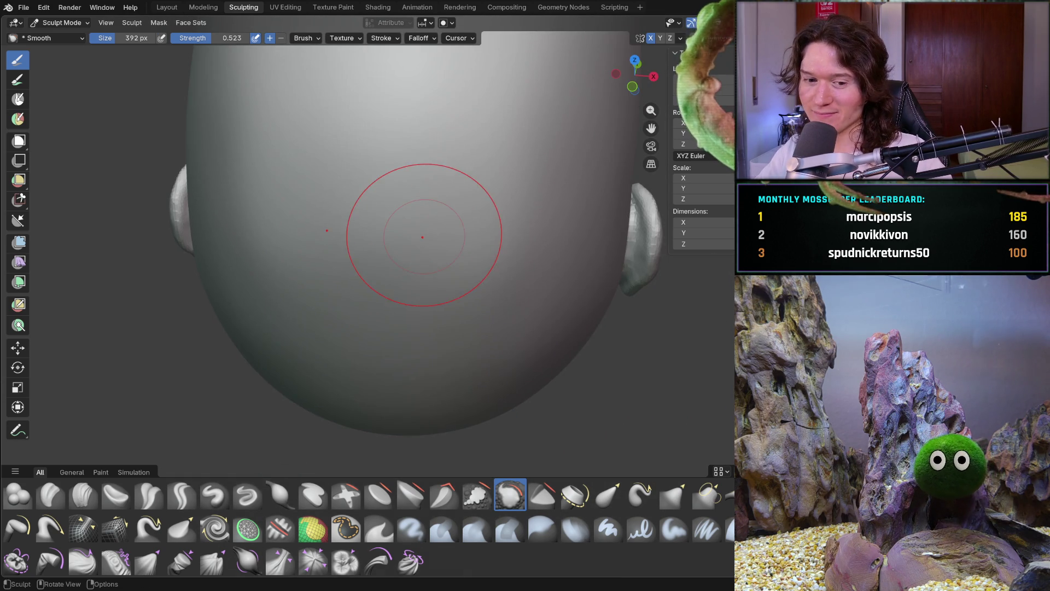
scroll(392, 388, down, 3)
Smooth the back of the skull with two strokes and review it from the side
middle_drag(349, 305, 331, 311)
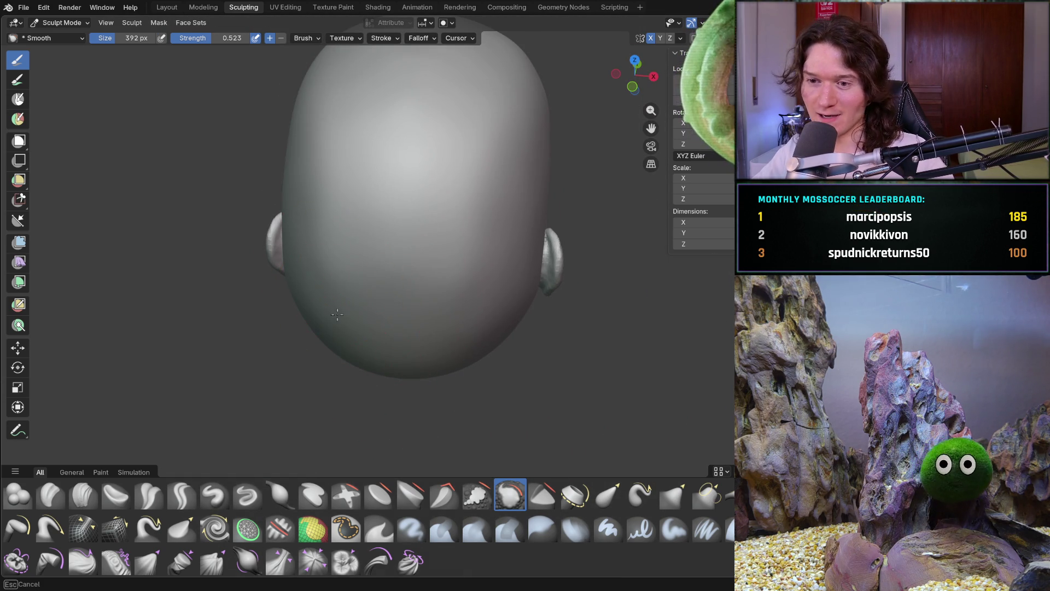
mouse_move(334, 161)
mouse_down()
mouse_move(383, 271)
mouse_move(307, 258)
mouse_up()
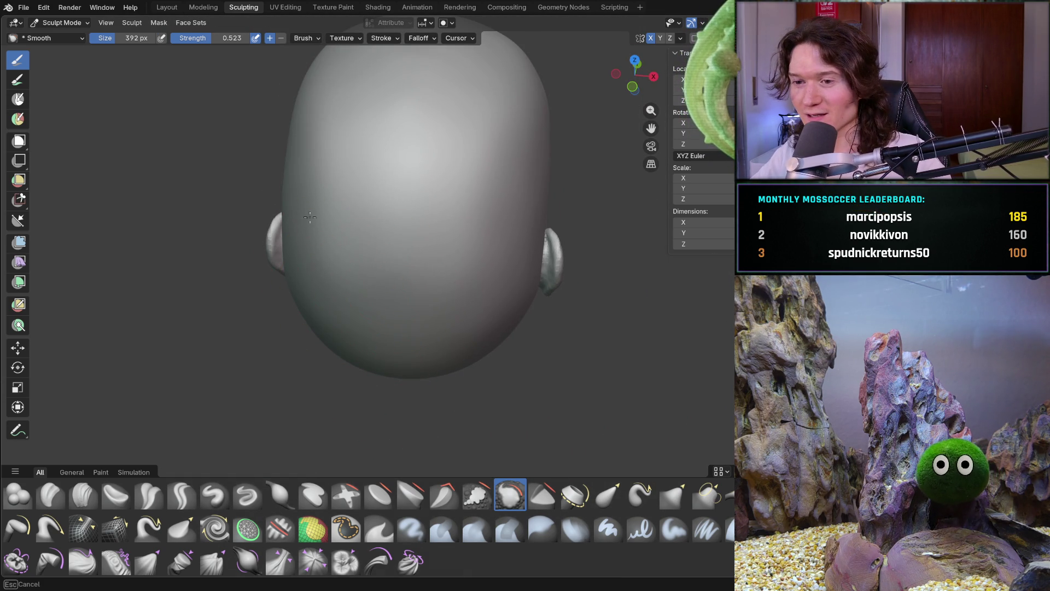
drag(321, 153, 335, 195)
mouse_move(361, 229)
middle_down()
mouse_move(375, 244)
mouse_move(427, 252)
mouse_move(375, 306)
mouse_move(394, 270)
mouse_move(470, 307)
mouse_move(489, 279)
mouse_move(460, 235)
middle_up()
scroll(382, 211, up, 4)
scroll(311, 264, down, 2)
Smooth the remaining scalp bumps and check them from an exact back view
drag(311, 263, 320, 266)
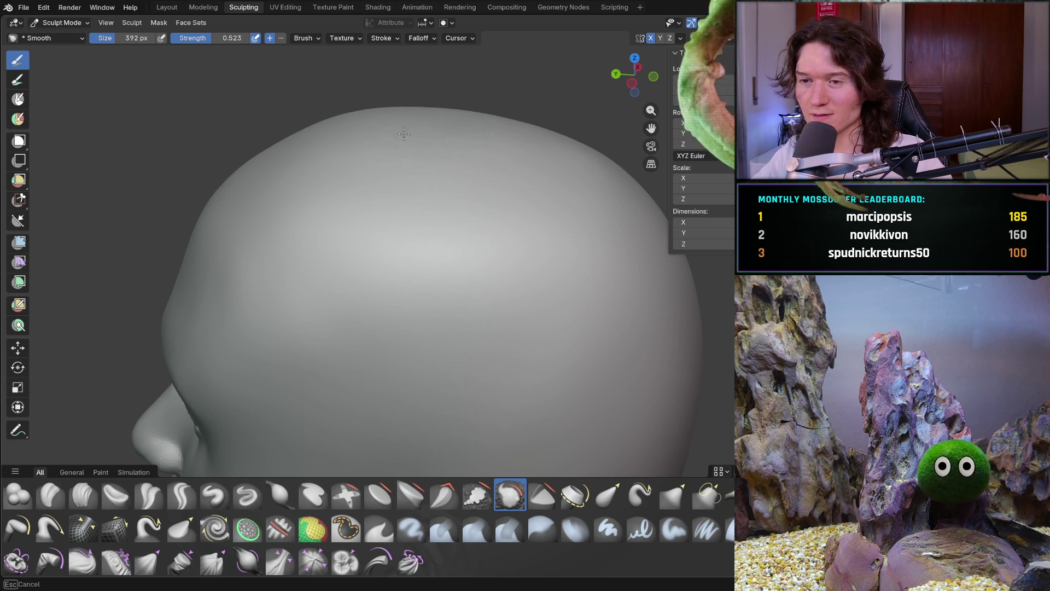
drag(266, 129, 398, 117)
mouse_move(399, 117)
middle_down()
mouse_move(376, 219)
mouse_move(434, 265)
mouse_move(468, 246)
mouse_move(430, 320)
middle_up()
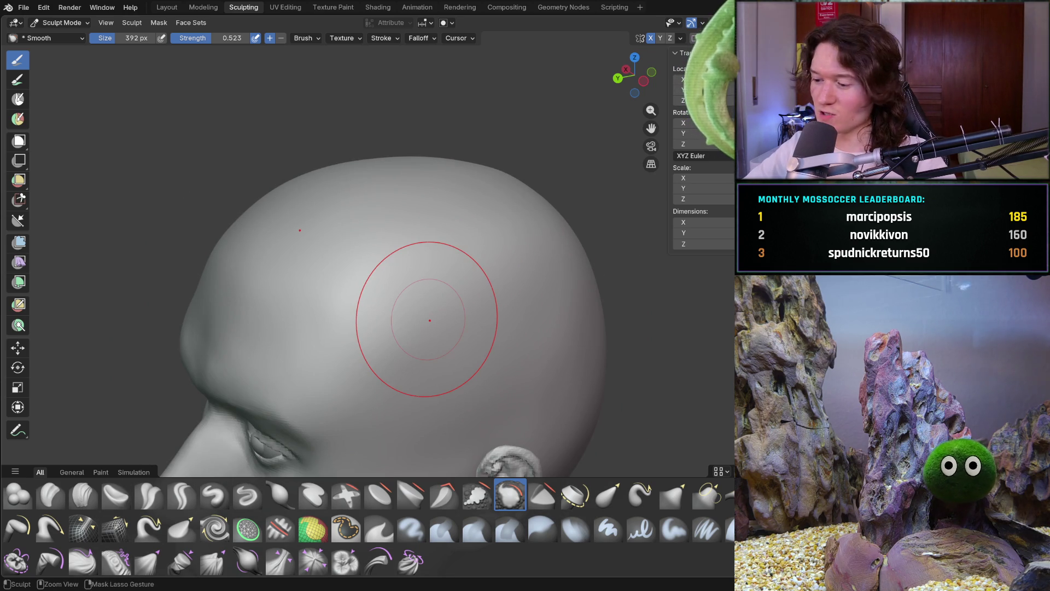
key(ctrl+KP_1)
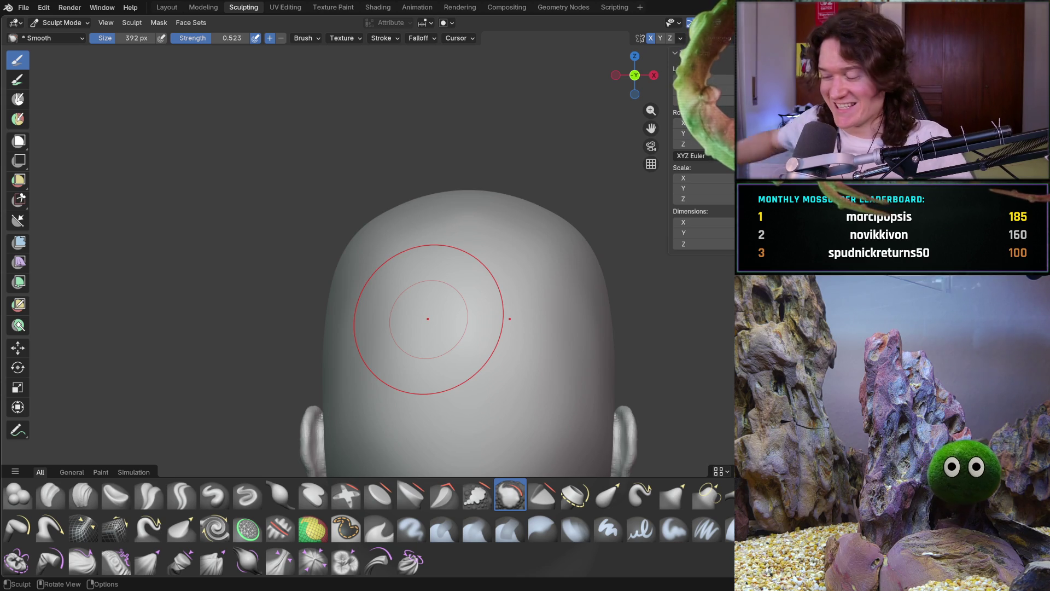
Smooth the upper left of the scalp and review the whole head from the front
mouse_move(412, 317)
middle_down()
mouse_move(445, 305)
mouse_move(429, 290)
middle_up()
mouse_move(430, 290)
mouse_down()
mouse_move(375, 262)
mouse_move(372, 309)
mouse_move(356, 279)
mouse_move(370, 295)
mouse_up()
mouse_move(370, 295)
middle_down()
mouse_move(426, 274)
mouse_move(327, 295)
mouse_move(469, 269)
mouse_move(418, 345)
mouse_move(457, 335)
mouse_move(412, 375)
mouse_move(378, 355)
mouse_move(349, 420)
middle_up()
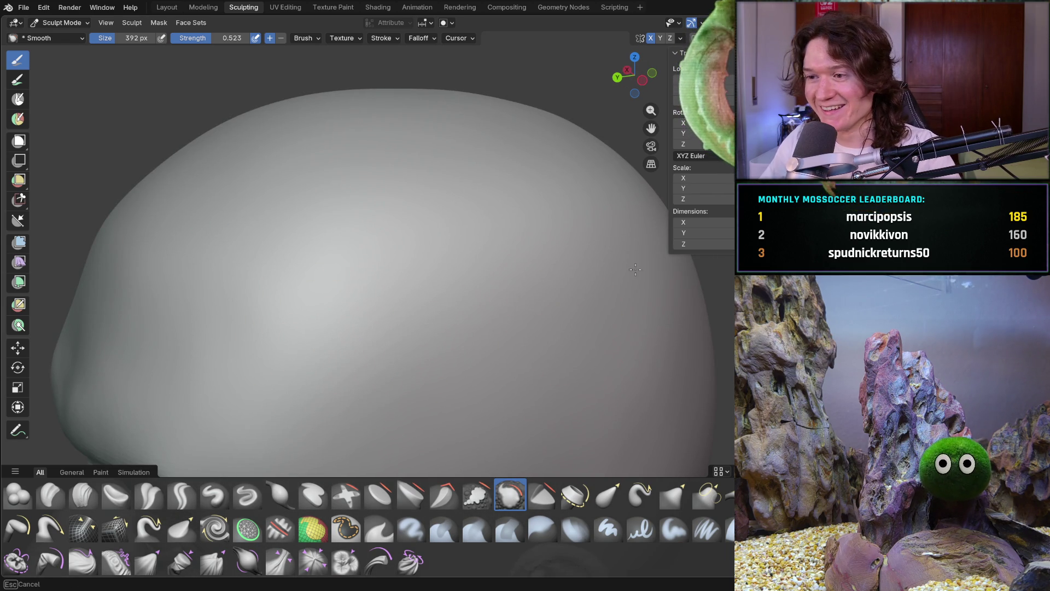
scroll(445, 298, down, 3)
mouse_move(445, 298)
middle_down()
mouse_move(572, 264)
mouse_move(518, 311)
mouse_move(539, 227)
mouse_move(520, 286)
mouse_move(436, 324)
mouse_move(460, 318)
mouse_move(433, 378)
middle_up()
scroll(445, 306, up, 6)
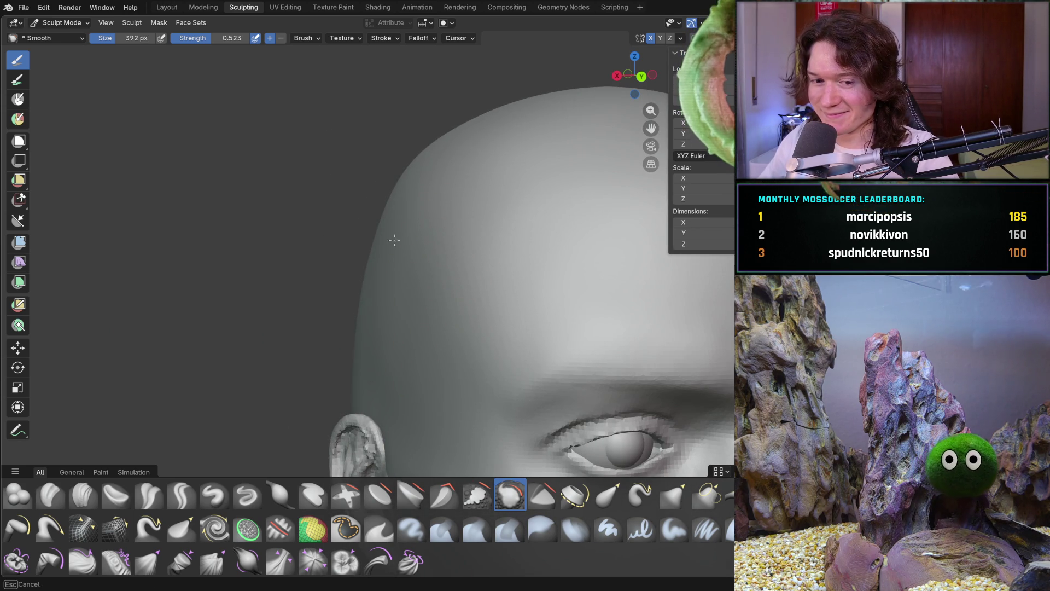
middle_drag(496, 268, 485, 268)
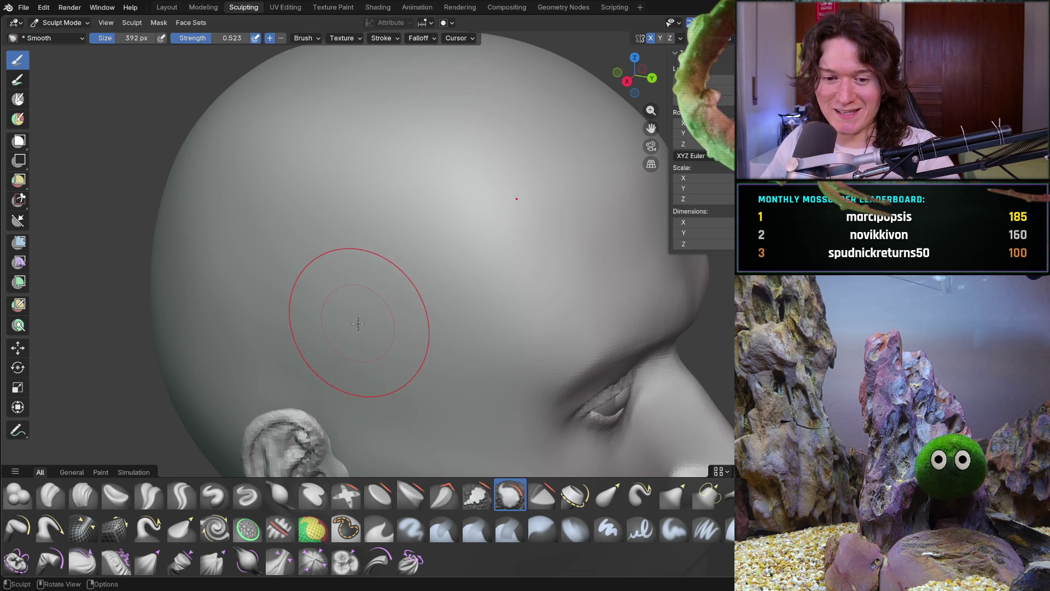
mouse_move(441, 312)
middle_down()
mouse_move(481, 300)
mouse_move(318, 352)
mouse_move(350, 356)
mouse_move(366, 331)
middle_up()
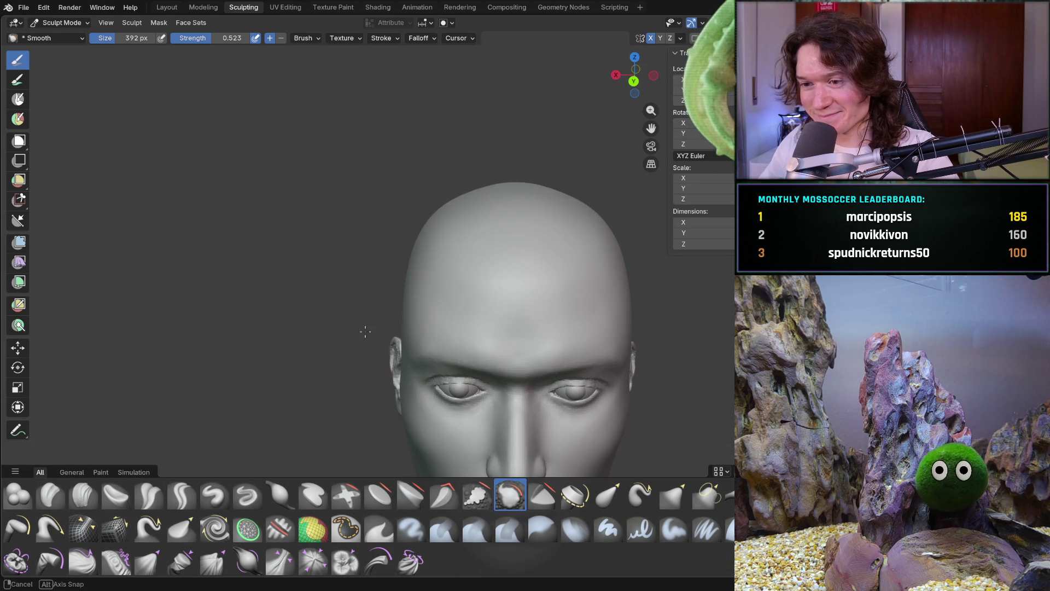
Smooth the temple surface from a low angle
mouse_move(398, 381)
ctrl+middle_down()
mouse_move(417, 225)
mouse_move(405, 262)
mouse_move(361, 285)
ctrl+middle_up()
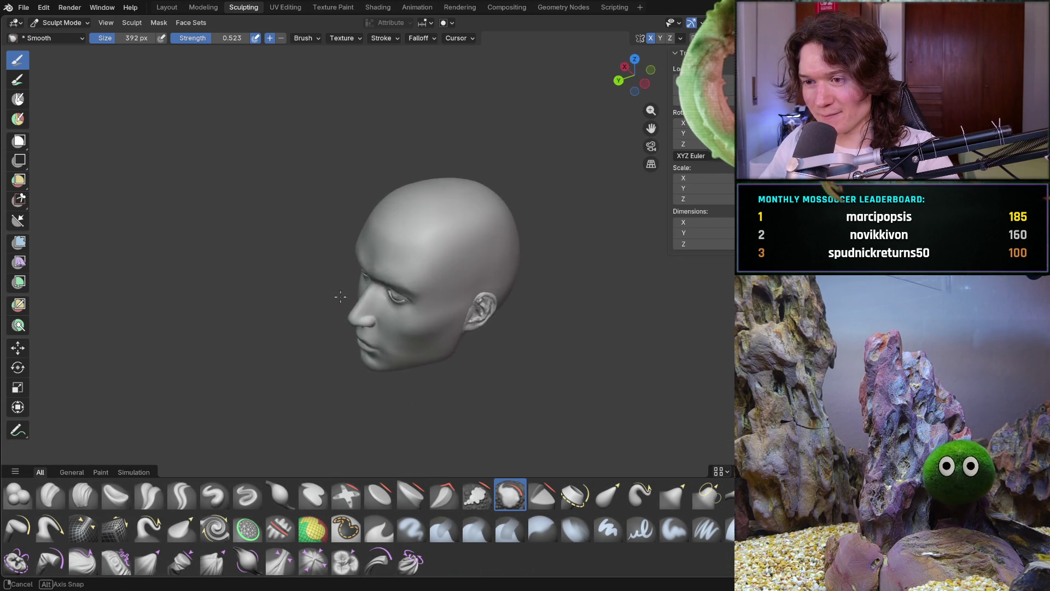
scroll(473, 227, up, 6)
mouse_move(472, 226)
mouse_down()
mouse_move(507, 204)
mouse_move(500, 183)
mouse_move(453, 274)
mouse_up()
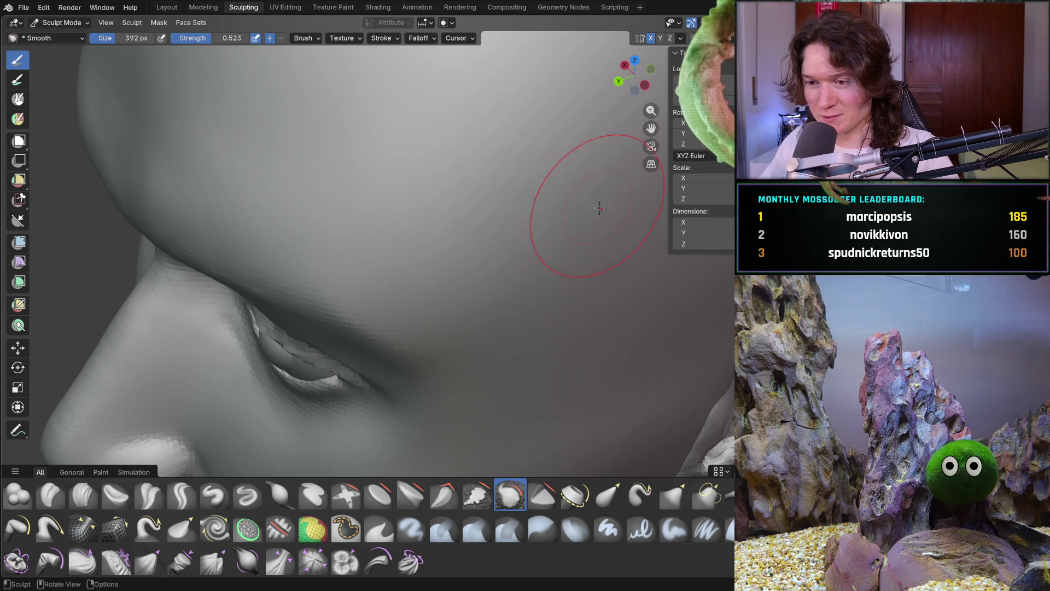
scroll(581, 221, down, 6)
Orbit around the face, head top, ear and back of the head to inspect the sculpt
mouse_move(505, 355)
middle_down()
mouse_move(591, 246)
mouse_move(460, 237)
mouse_move(481, 352)
mouse_move(514, 342)
mouse_move(433, 320)
middle_up()
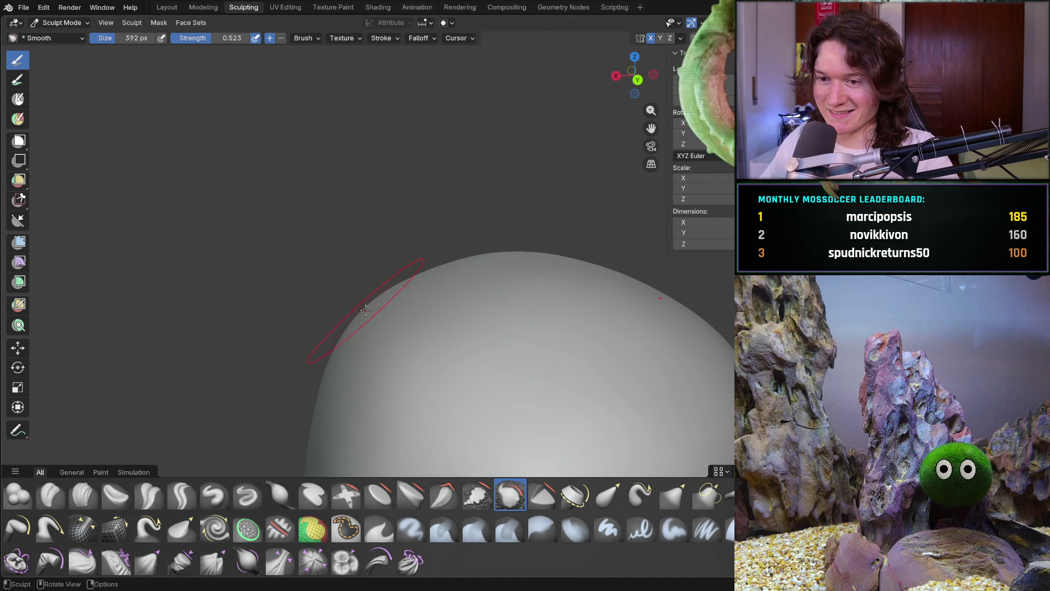
middle_drag(357, 326, 404, 336)
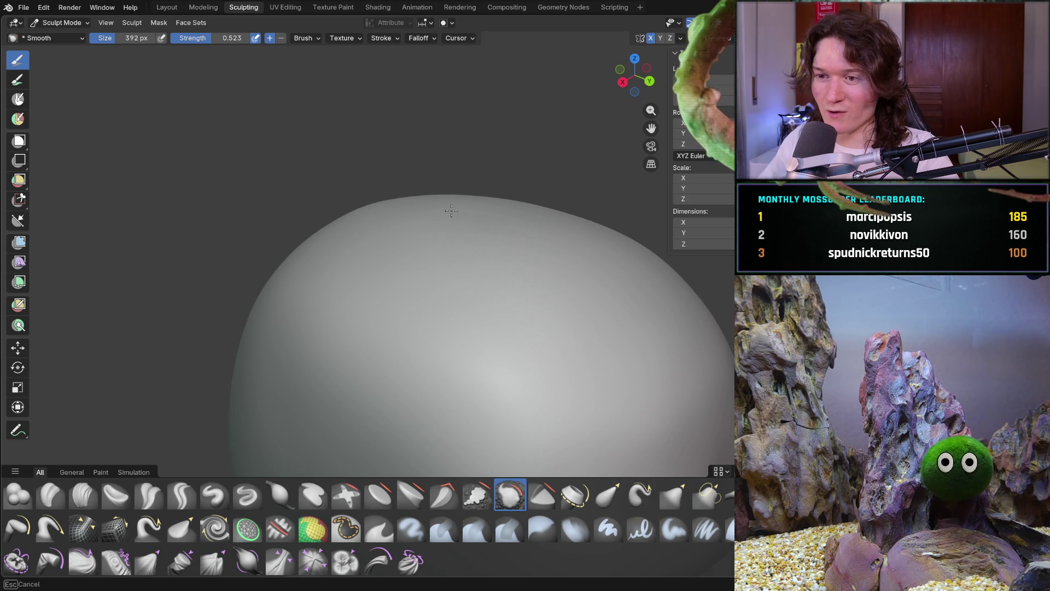
middle_drag(572, 194, 514, 237)
scroll(514, 237, up, 6)
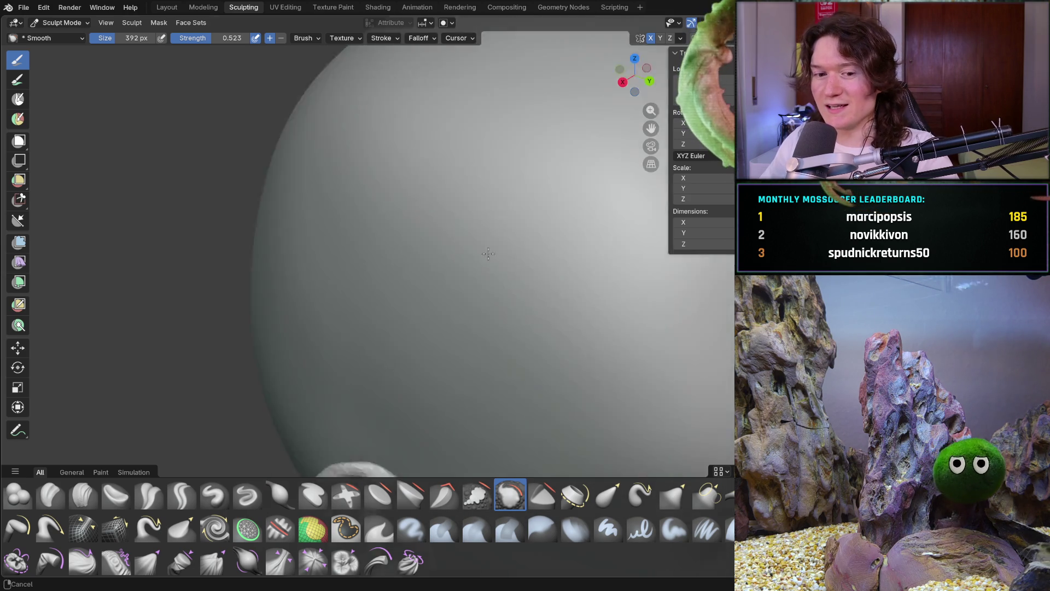
scroll(514, 238, down, 6)
mouse_move(527, 286)
middle_down()
mouse_move(505, 273)
mouse_move(375, 274)
middle_up()
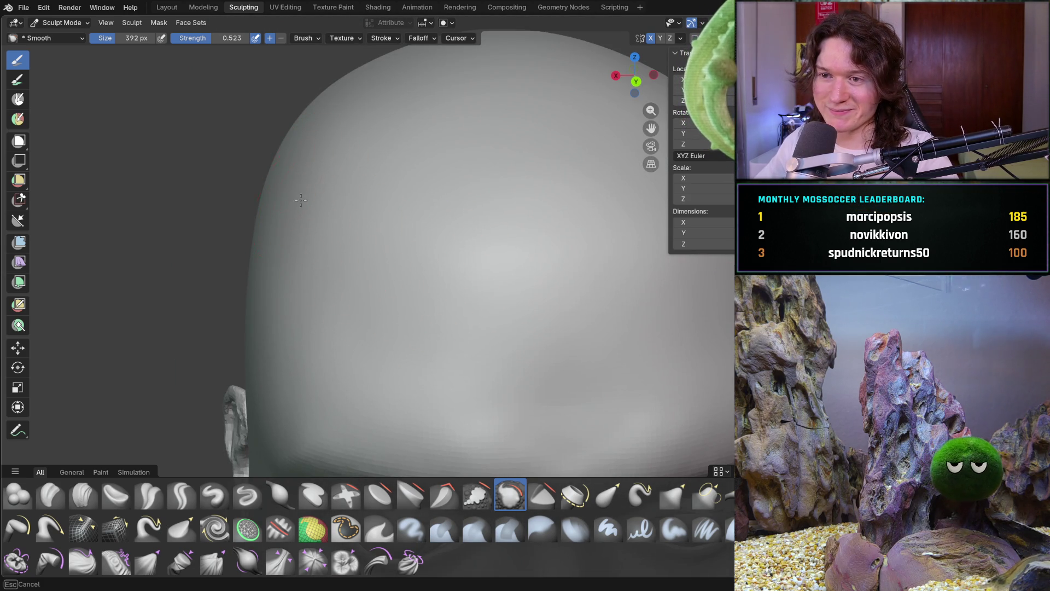
scroll(347, 169, down, 6)
middle_drag(262, 226, 350, 229)
scroll(512, 276, up, 5)
scroll(429, 380, down, 5)
scroll(429, 382, down, 5)
mouse_move(375, 281)
middle_down()
mouse_move(306, 274)
mouse_move(375, 257)
middle_up()
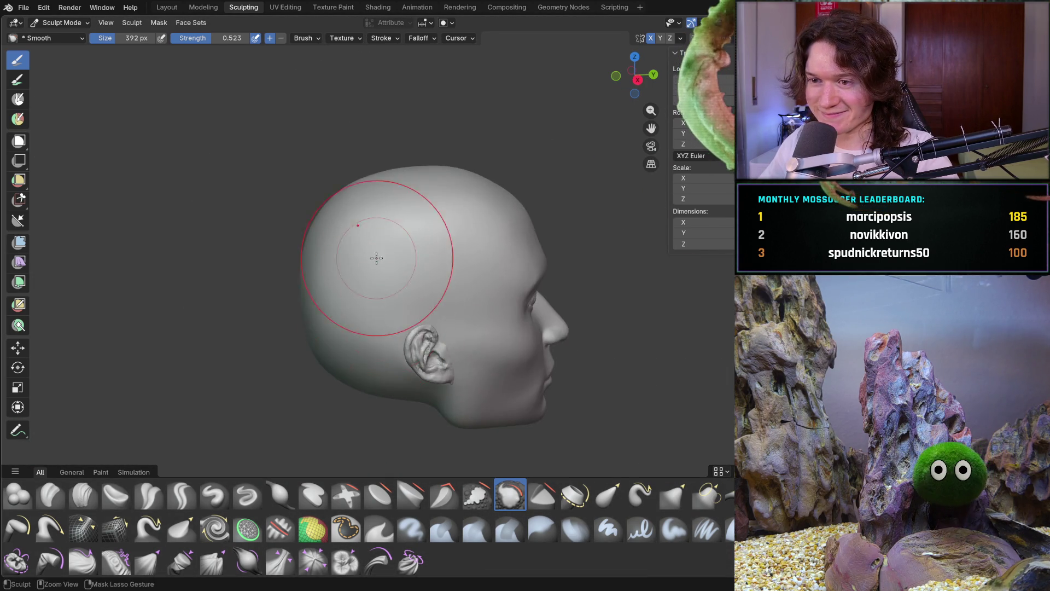
scroll(375, 257, up, 2)
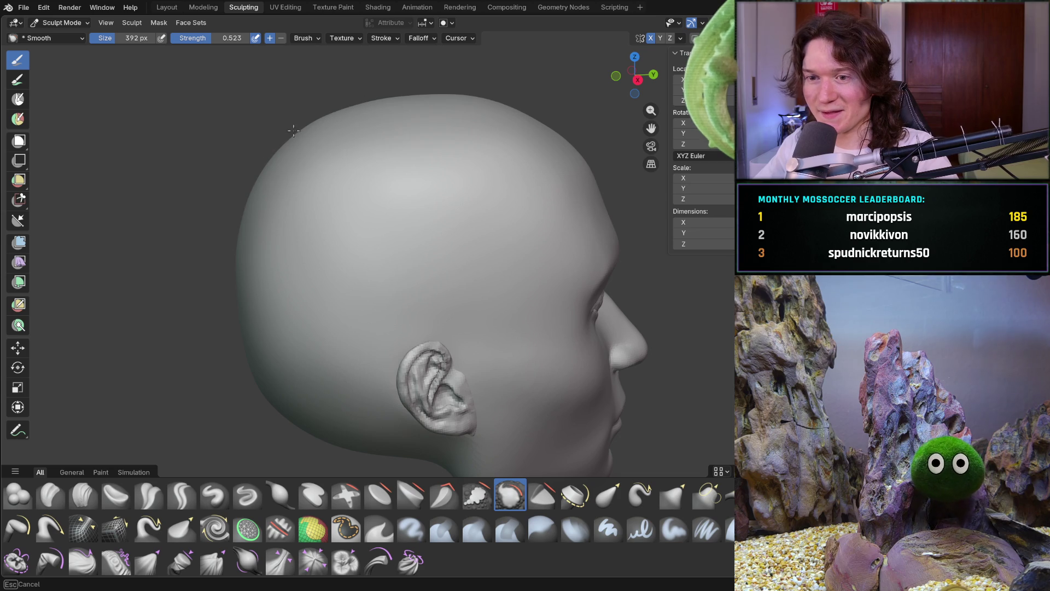
Smooth the jaw surface, viewed from below and the right side
shift+middle_drag(294, 443, 288, 257)
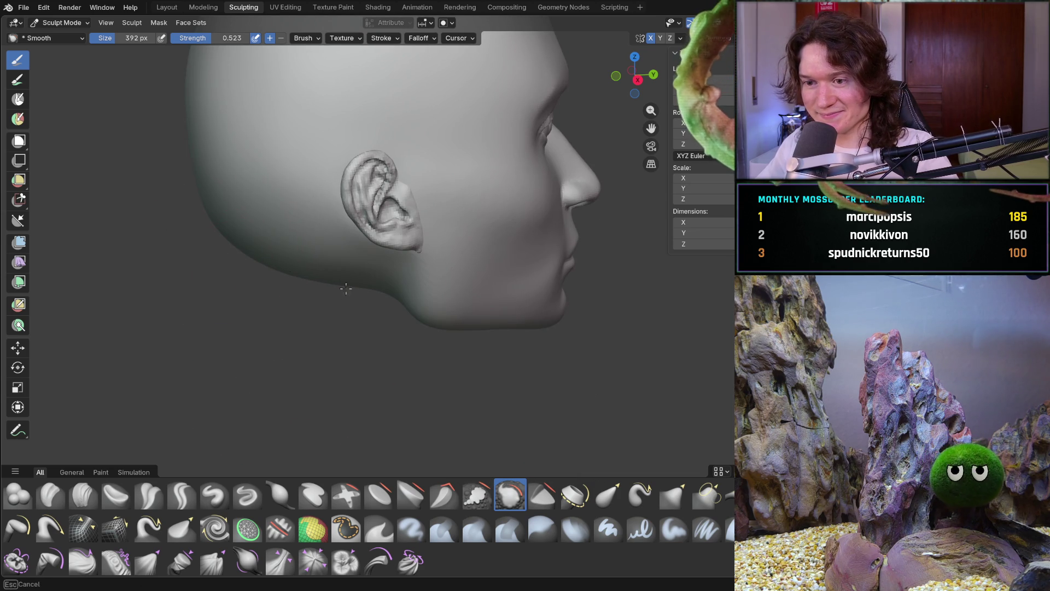
middle_drag(248, 244, 307, 336)
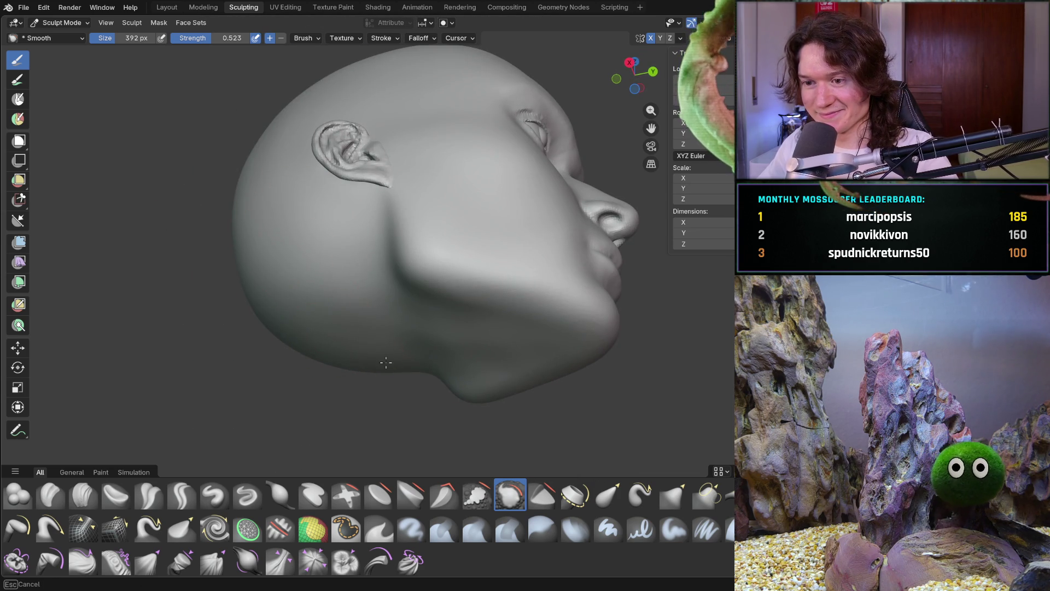
mouse_move(401, 362)
middle_down()
mouse_move(438, 208)
mouse_move(352, 223)
mouse_move(373, 238)
mouse_move(399, 229)
middle_up()
scroll(398, 229, up, 6)
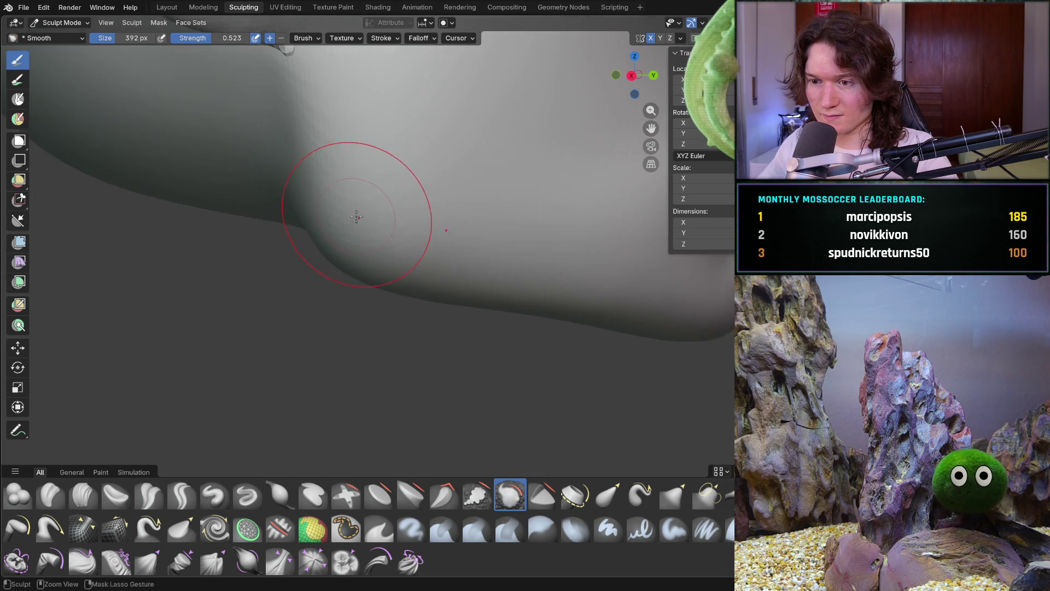
scroll(357, 211, down, 1)
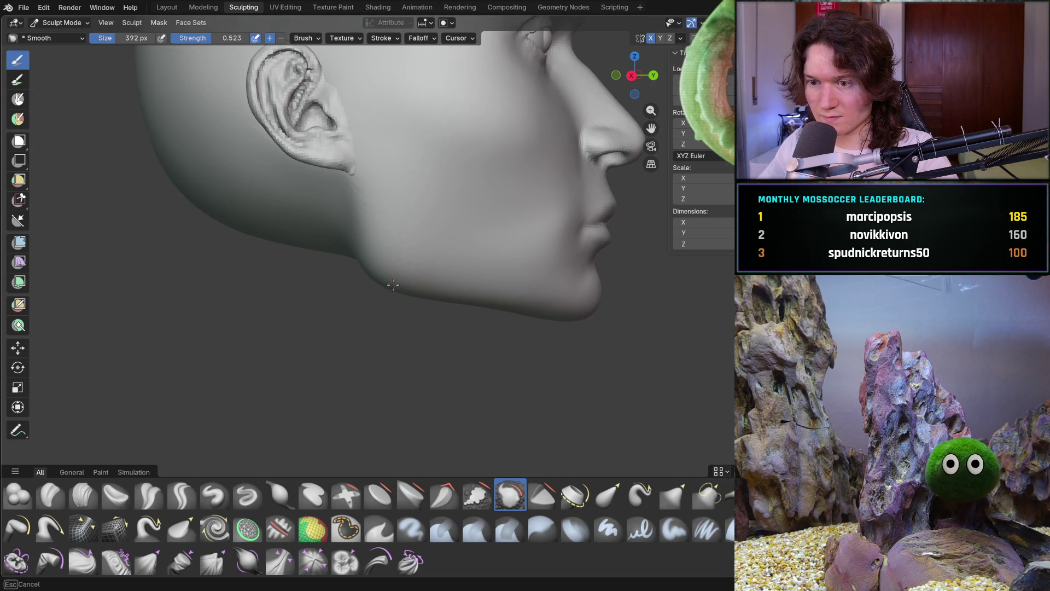
drag(376, 273, 387, 288)
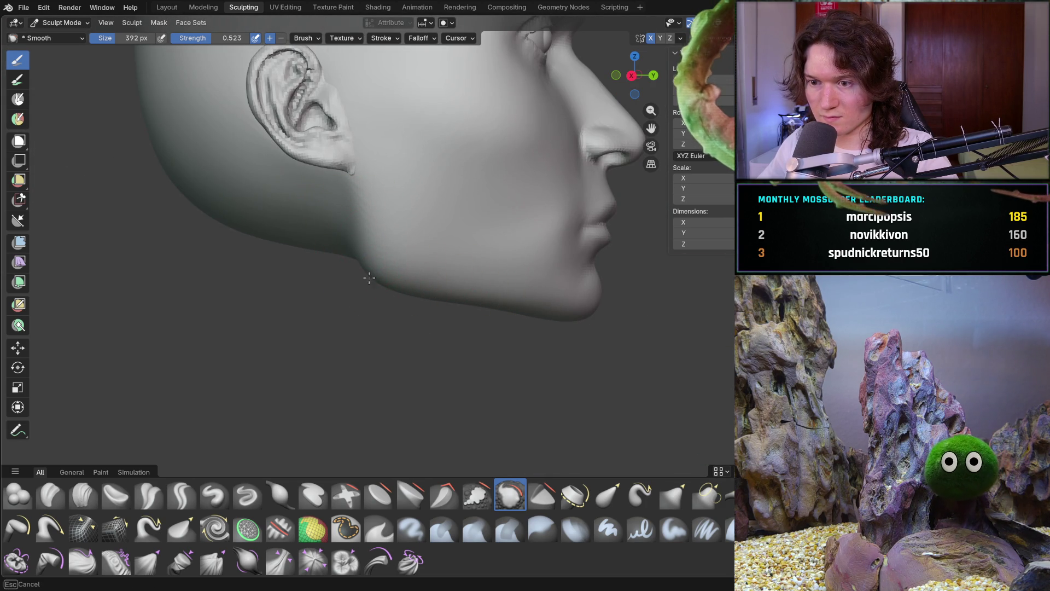
drag(476, 302, 480, 306)
Return to an exact front view of the face (numpad 1)
scroll(480, 306, down, 5)
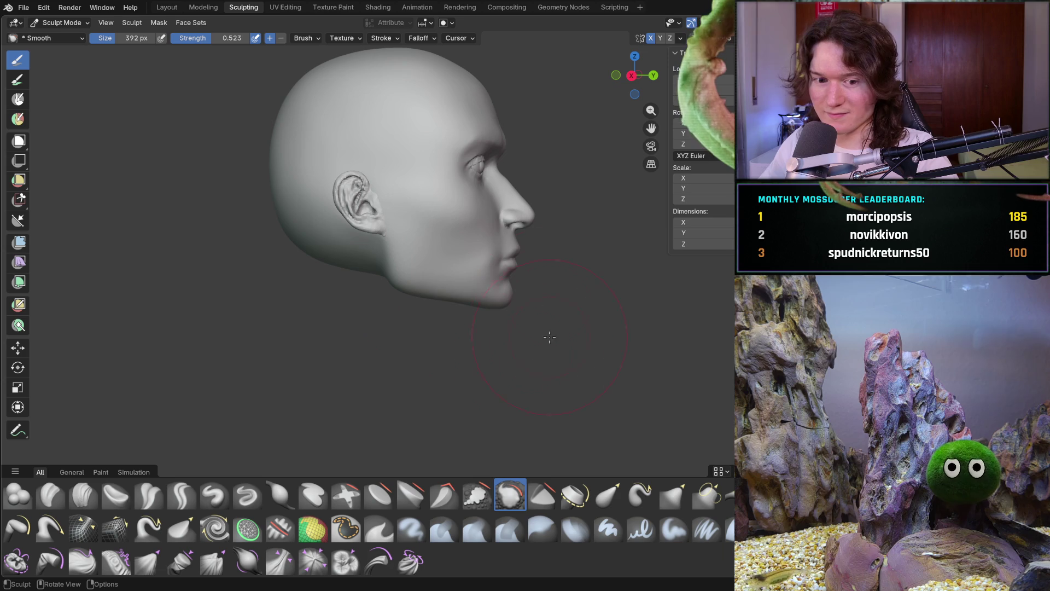
mouse_move(511, 312)
middle_down()
mouse_move(340, 286)
mouse_move(412, 304)
mouse_move(446, 252)
middle_up()
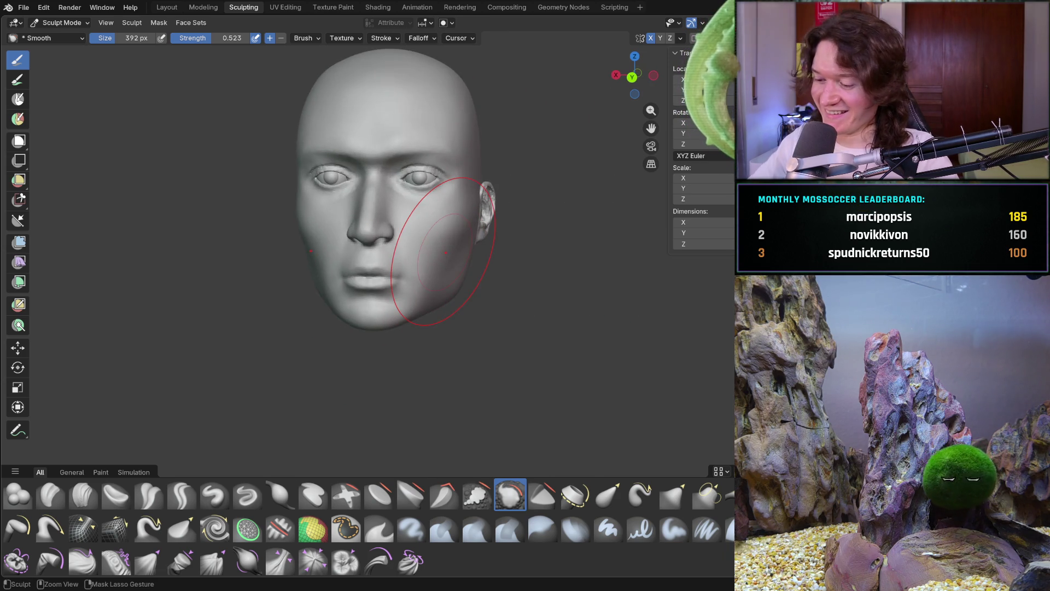
key(KP_1)
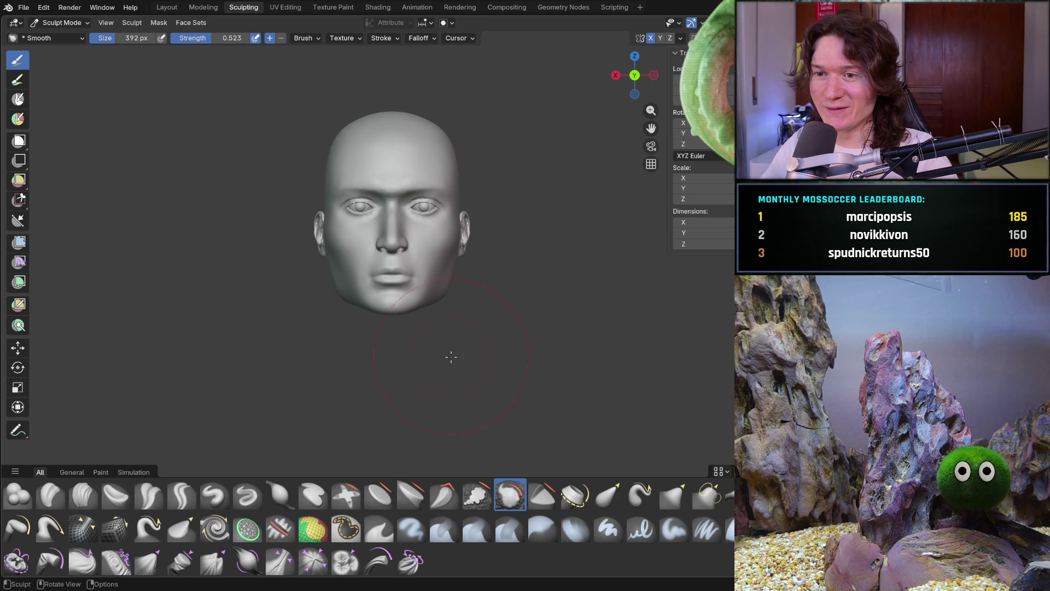
scroll(431, 340, up, 5)
Smooth the edge of the skull from a three-quarter view
mouse_move(430, 341)
middle_down()
mouse_move(410, 257)
mouse_move(427, 282)
mouse_move(377, 244)
mouse_move(399, 281)
mouse_move(290, 362)
middle_up()
drag(281, 351, 197, 347)
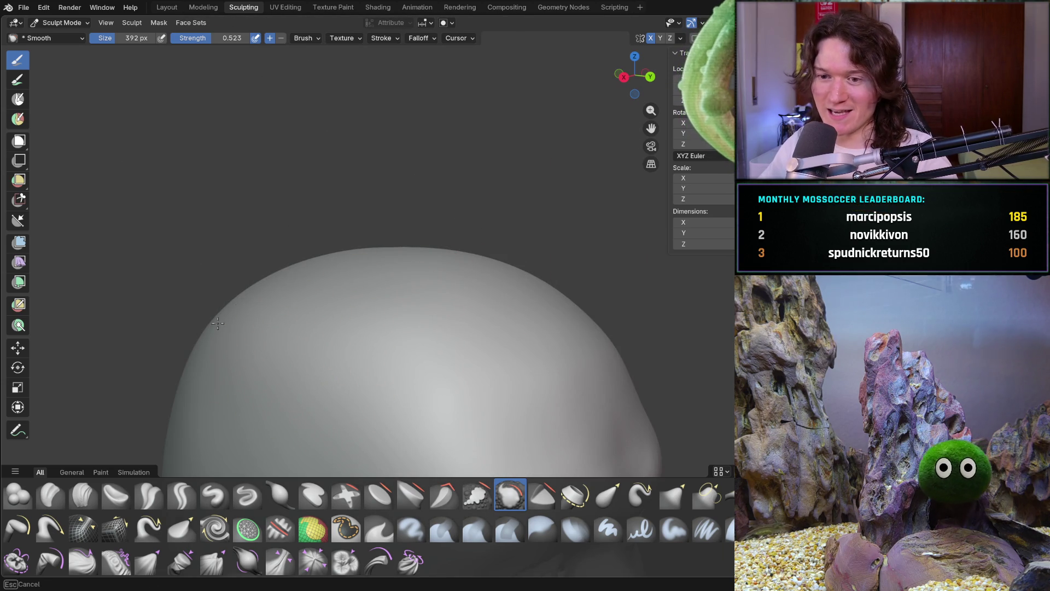
mouse_move(209, 381)
middle_down()
mouse_move(312, 376)
mouse_move(251, 356)
mouse_move(291, 417)
mouse_move(410, 305)
mouse_move(363, 256)
mouse_move(328, 295)
middle_up()
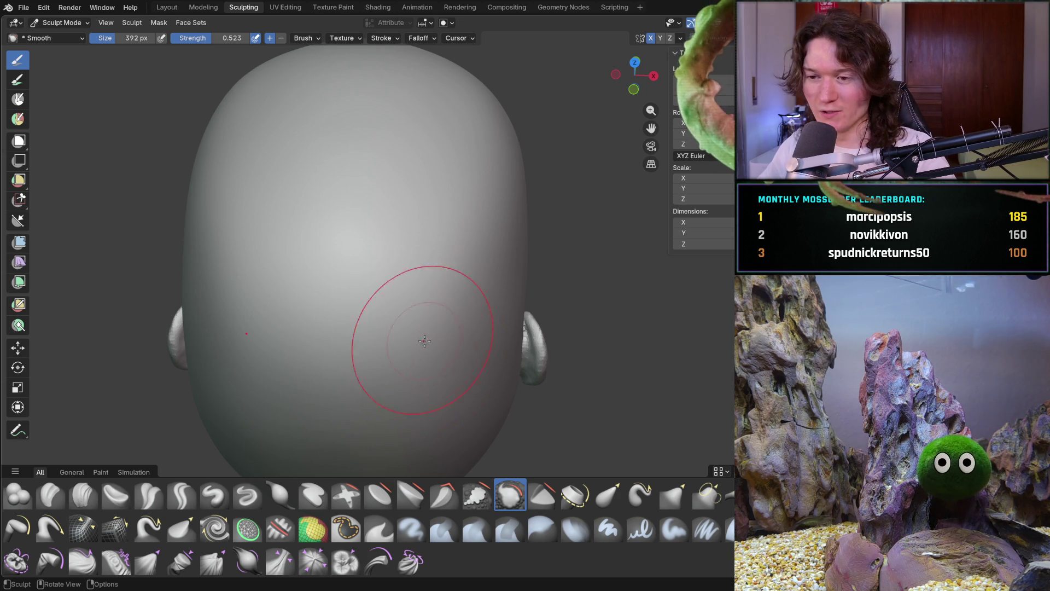
mouse_move(507, 302)
middle_down()
mouse_move(357, 273)
mouse_move(434, 357)
mouse_move(274, 321)
mouse_move(450, 317)
middle_up()
mouse_move(487, 253)
middle_down()
mouse_move(444, 364)
mouse_move(487, 339)
mouse_move(471, 284)
mouse_move(493, 259)
middle_up()
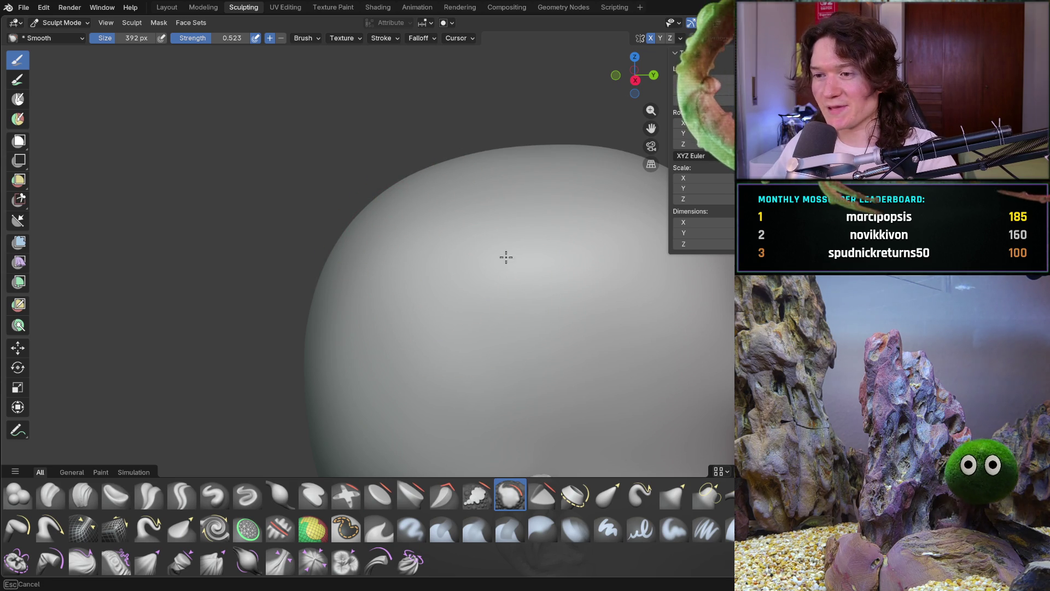
Orbit to inspect the back of the head, the ear up close and the top of the head
middle_drag(536, 227, 397, 281)
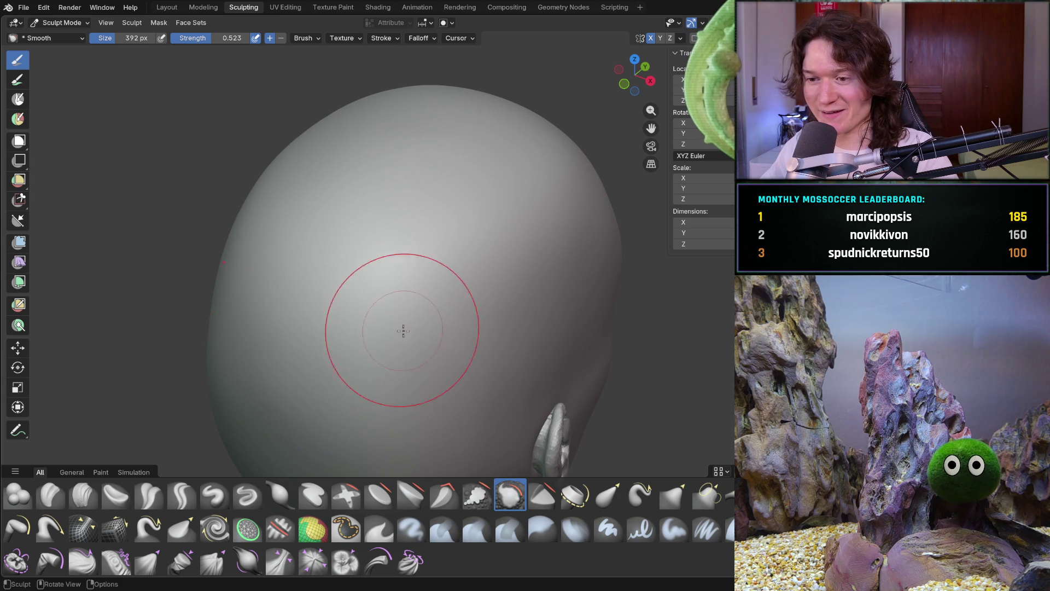
middle_drag(399, 345, 382, 235)
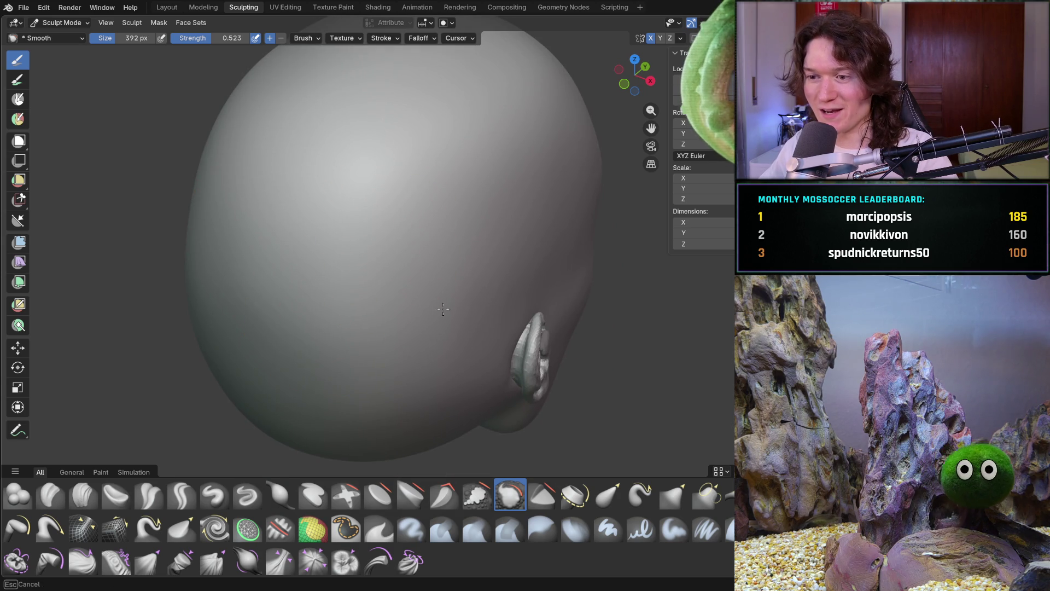
mouse_move(492, 365)
middle_down()
mouse_move(403, 291)
mouse_move(445, 323)
mouse_move(469, 314)
middle_up()
scroll(470, 314, up, 5)
mouse_move(551, 301)
middle_down()
mouse_move(503, 328)
mouse_move(477, 293)
middle_up()
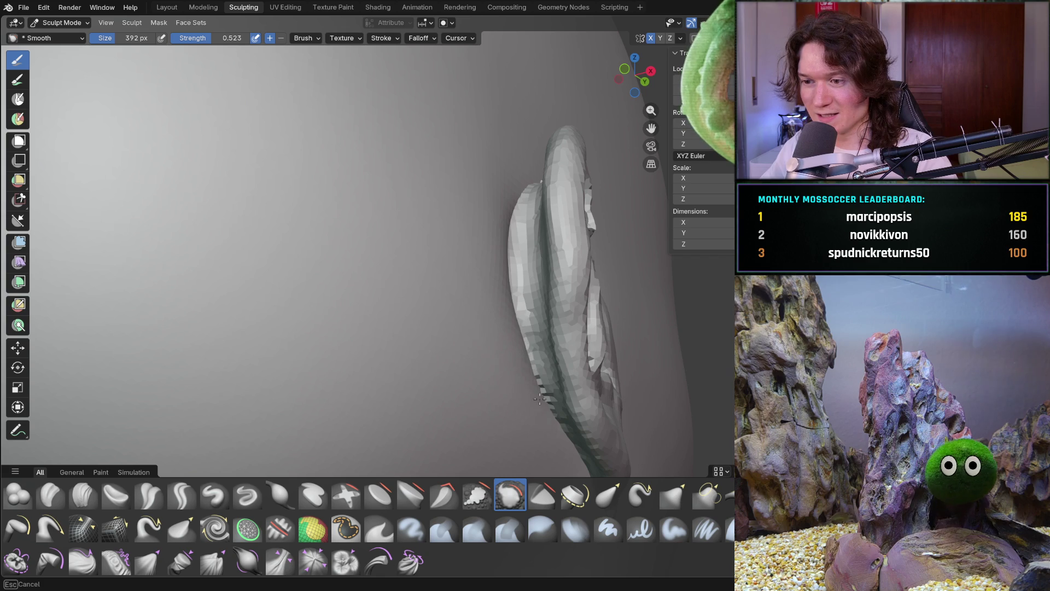
mouse_move(540, 441)
middle_down()
mouse_move(298, 359)
mouse_move(372, 419)
middle_up()
mouse_move(434, 257)
middle_down()
mouse_move(481, 328)
mouse_move(472, 365)
middle_up()
scroll(547, 317, up, 2)
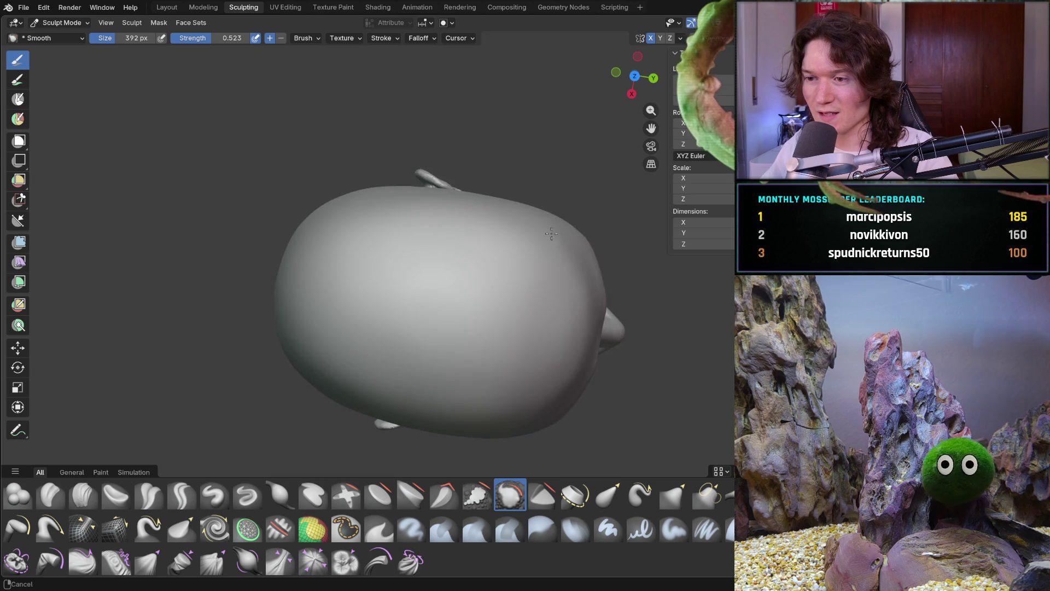
scroll(540, 275, up, 6)
mouse_move(407, 318)
middle_down()
mouse_move(297, 317)
mouse_move(422, 323)
mouse_move(386, 399)
mouse_move(475, 302)
middle_up()
mouse_move(387, 347)
middle_down()
mouse_move(344, 368)
mouse_move(351, 314)
mouse_move(355, 333)
middle_up()
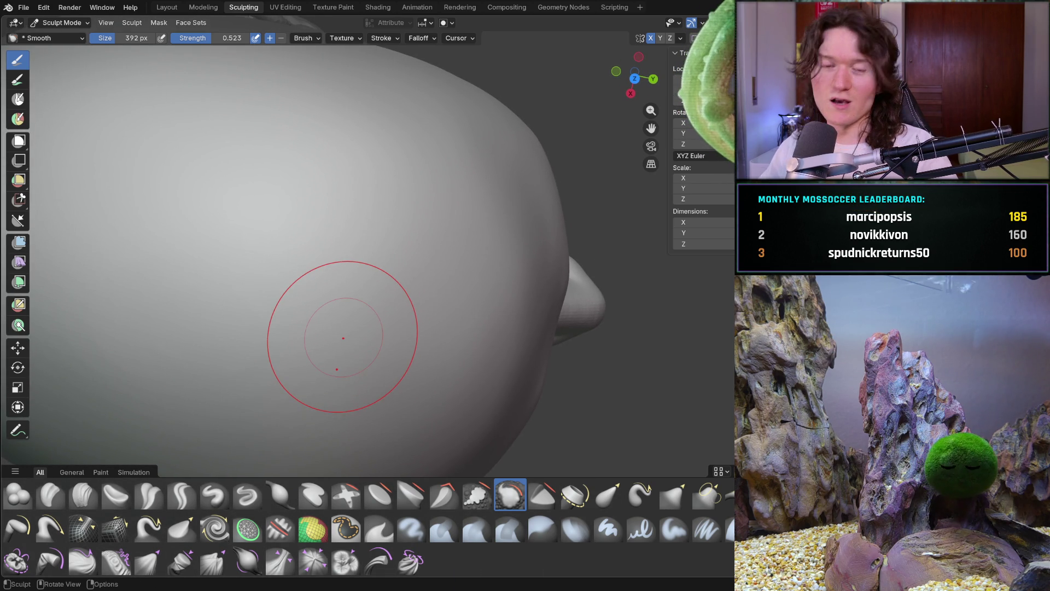
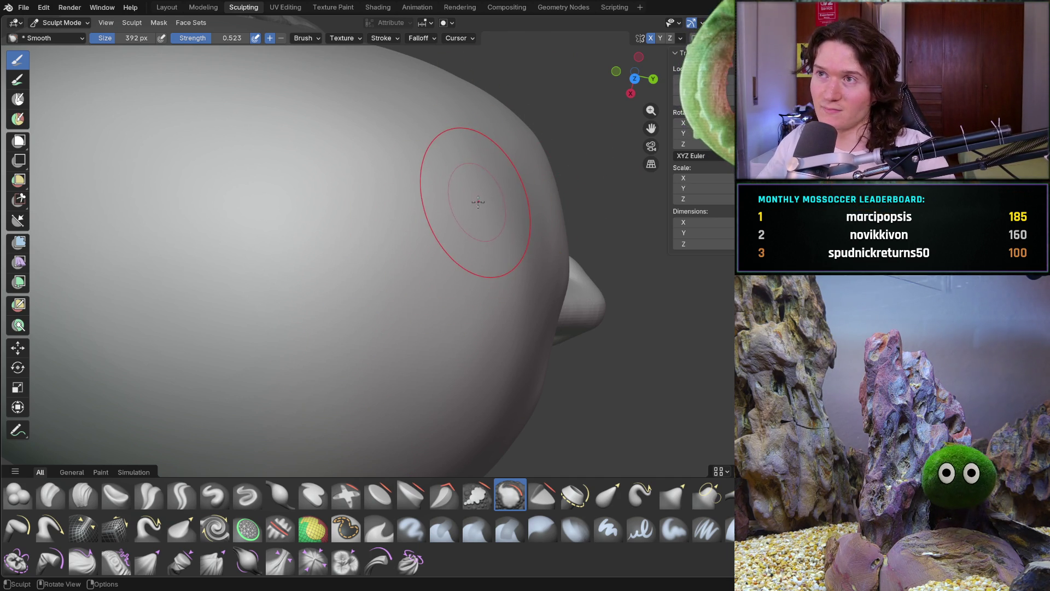
Smooth the side and top of the bald skull with the Smooth brush
mouse_move(475, 203)
mouse_down()
mouse_move(443, 203)
mouse_move(512, 196)
mouse_up()
mouse_move(532, 174)
middle_down()
mouse_move(516, 199)
mouse_move(359, 244)
mouse_move(297, 340)
mouse_move(421, 264)
mouse_move(370, 218)
middle_up()
scroll(377, 290, up, 5)
mouse_move(389, 308)
middle_down()
mouse_move(328, 328)
mouse_move(379, 346)
mouse_move(379, 297)
mouse_move(356, 389)
mouse_move(401, 330)
mouse_move(434, 242)
mouse_move(514, 312)
mouse_move(546, 390)
mouse_move(340, 253)
mouse_move(487, 293)
mouse_move(452, 293)
middle_up()
scroll(401, 331, up, 3)
scroll(445, 277, up, 5)
scroll(403, 326, down, 5)
Smooth the forehead and crown, then switch to the Clay Strips brush (316 px, strength 0.636)
mouse_move(403, 326)
middle_down()
mouse_move(464, 313)
mouse_move(480, 274)
middle_up()
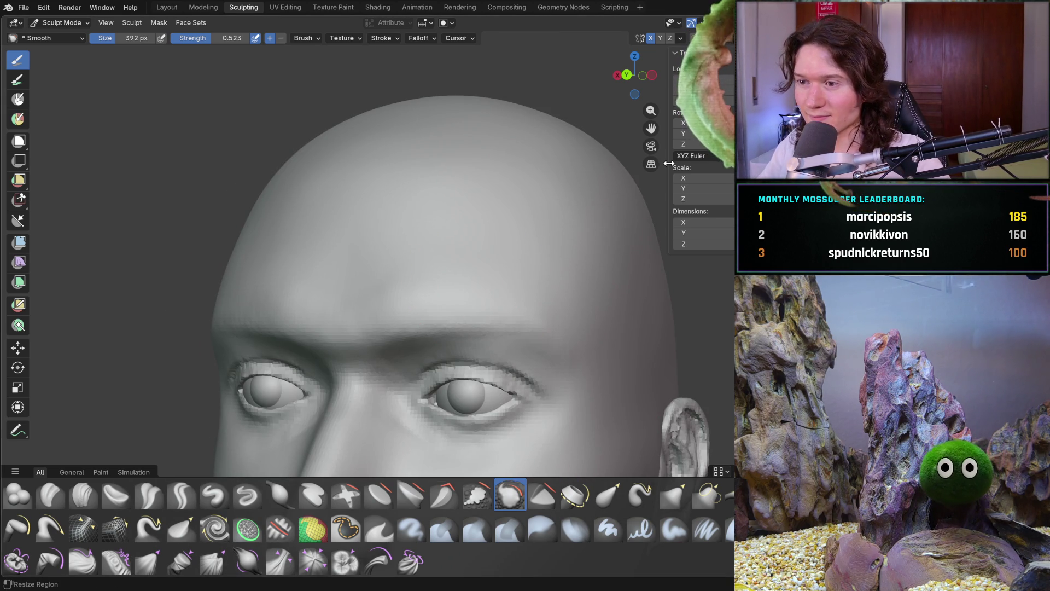
mouse_move(415, 295)
middle_down()
mouse_move(480, 328)
mouse_move(434, 262)
middle_up()
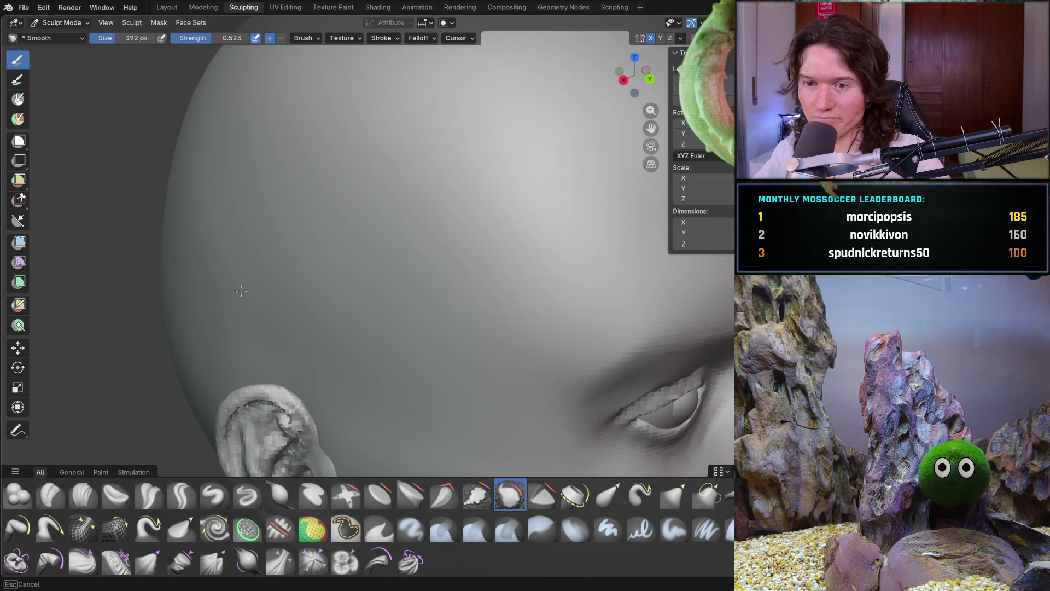
mouse_move(479, 324)
middle_down()
mouse_move(394, 277)
mouse_move(312, 312)
middle_up()
scroll(459, 305, down, 5)
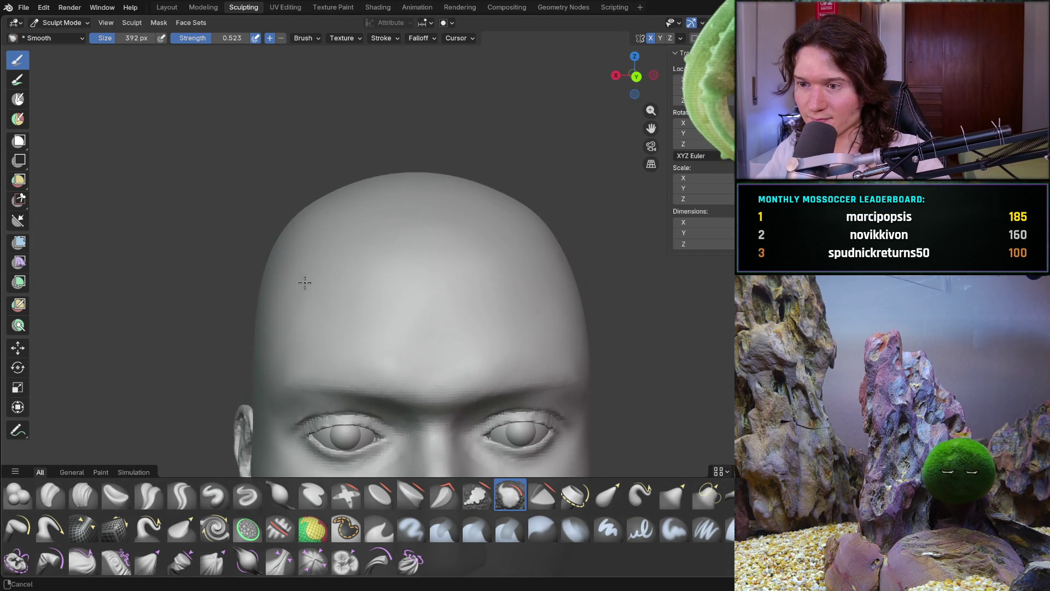
scroll(328, 273, up, 5)
middle_drag(363, 260, 490, 211)
mouse_move(558, 219)
middle_down()
mouse_move(568, 223)
mouse_move(503, 286)
mouse_move(583, 281)
mouse_move(576, 273)
middle_up()
scroll(575, 202, down, 3)
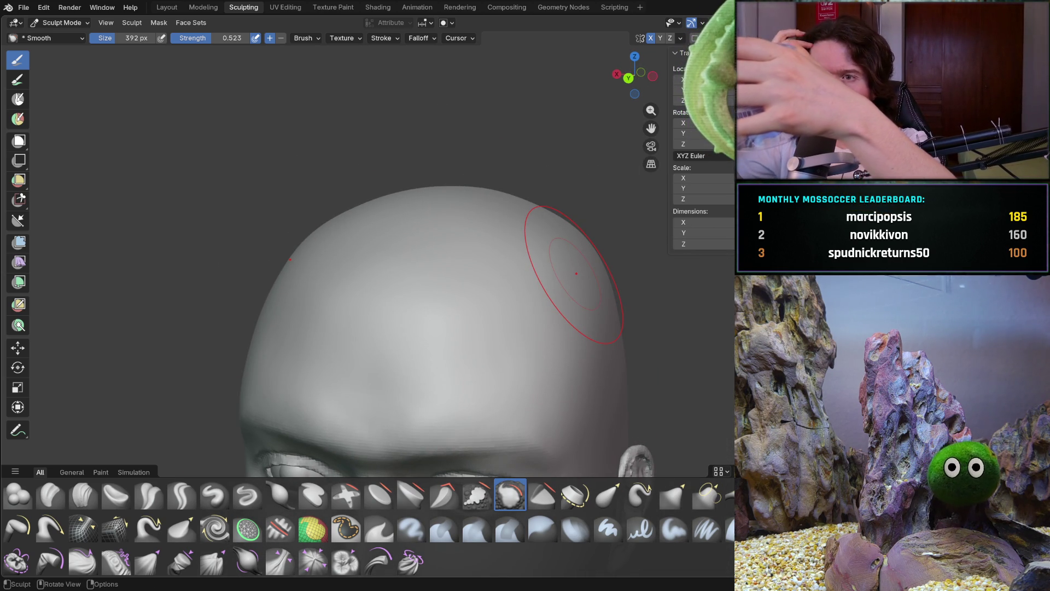
mouse_move(293, 326)
middle_down()
mouse_move(378, 347)
mouse_move(398, 303)
mouse_move(321, 285)
mouse_move(307, 296)
middle_up()
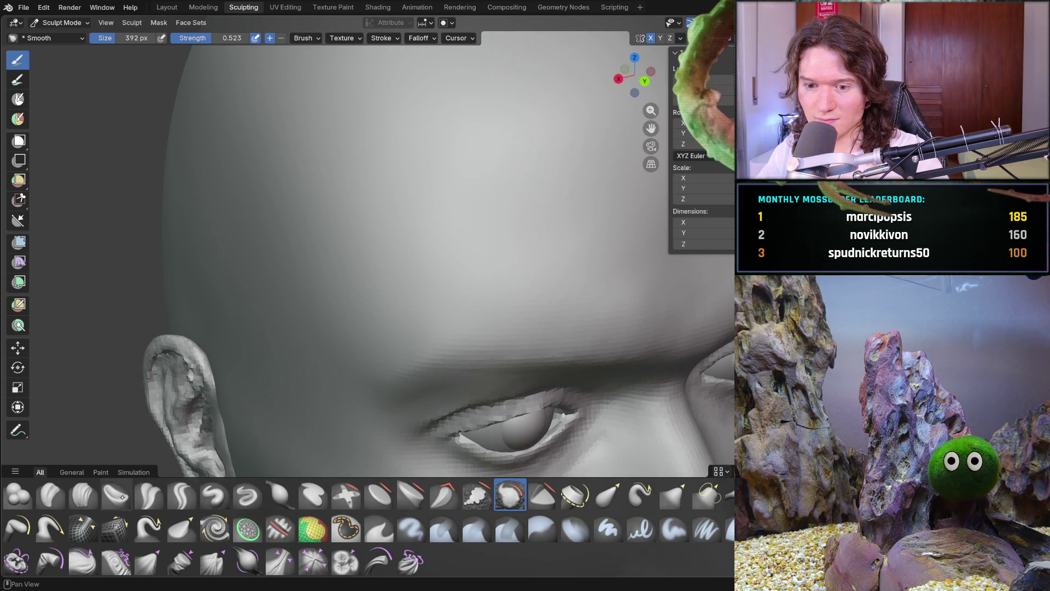
click(82, 495)
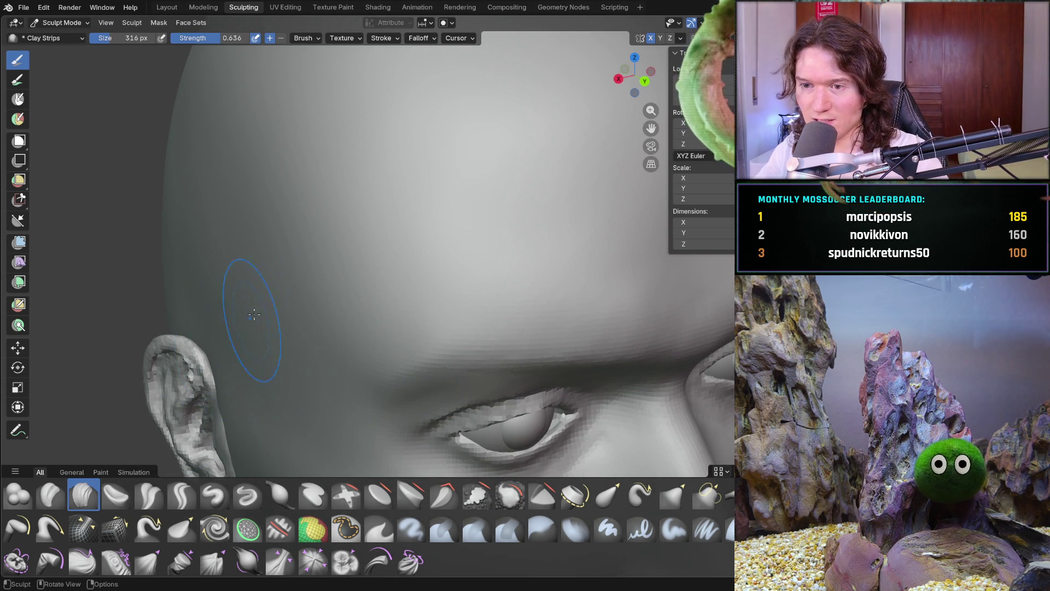
Shrink the Clay Strips brush radius to 216 px
middle_drag(244, 330, 261, 260)
middle_drag(278, 147, 298, 146)
key(f)
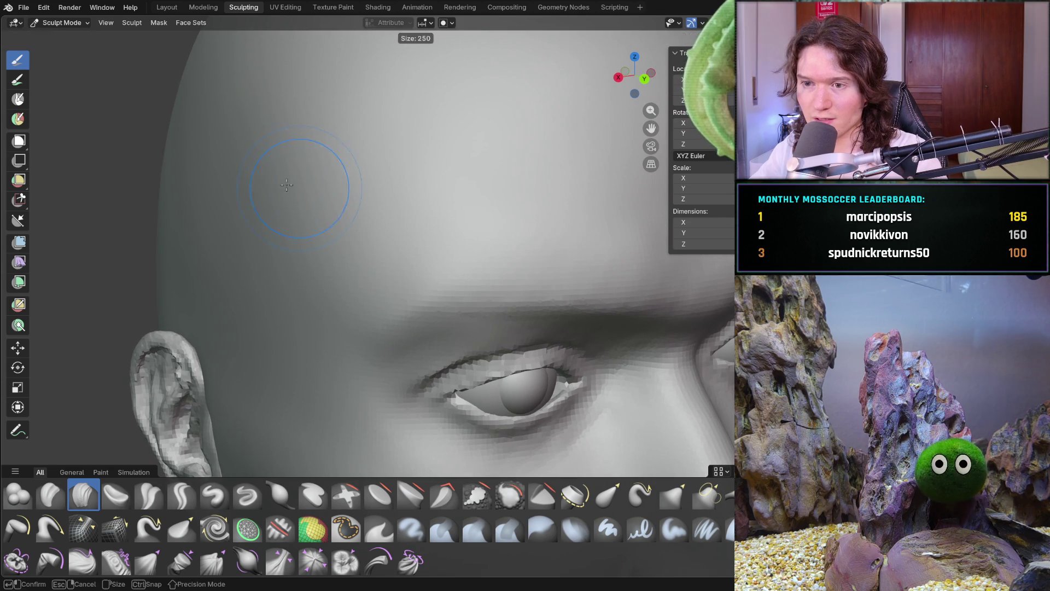
click(303, 146)
Lay clay strips over the forehead to build up its surface
drag(319, 169, 367, 219)
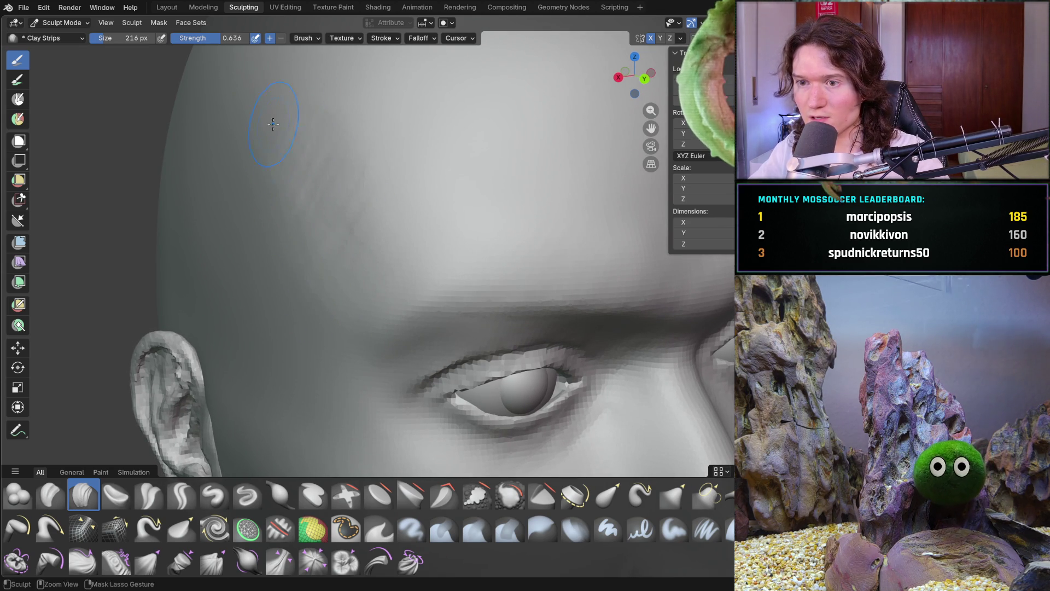
mouse_move(387, 199)
middle_down()
mouse_move(354, 199)
mouse_move(377, 226)
middle_up()
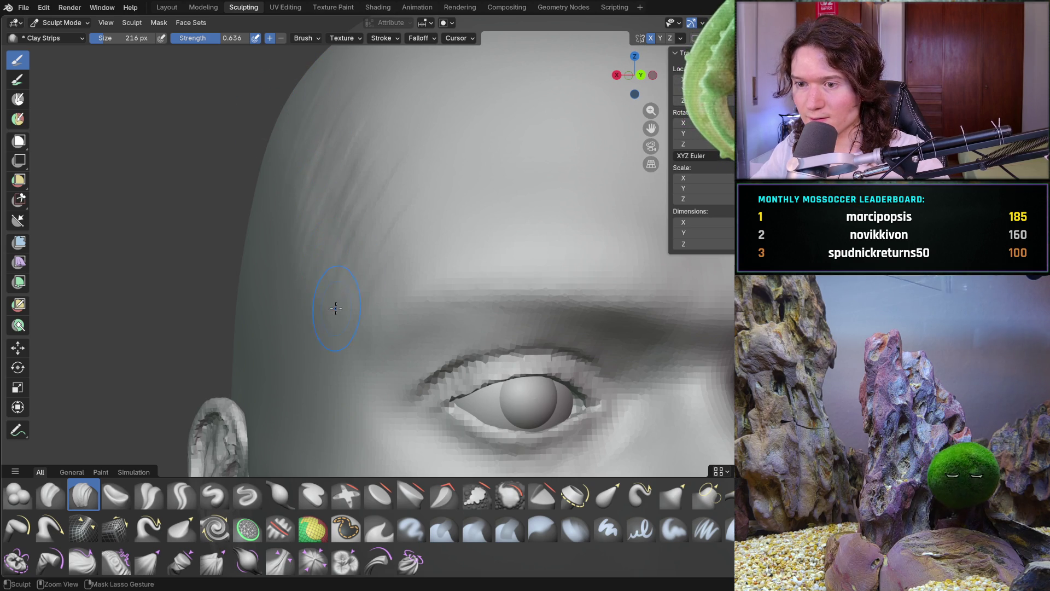
scroll(278, 184, down, 6)
middle_drag(321, 251, 290, 277)
scroll(344, 240, up, 5)
scroll(343, 241, up, 4)
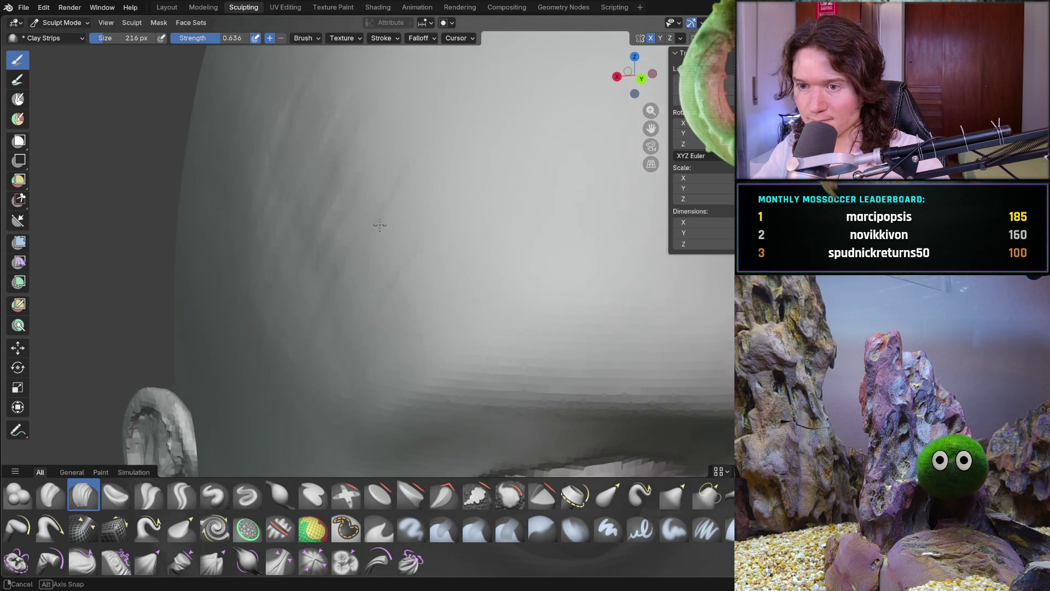
middle_drag(343, 240, 397, 305)
drag(410, 309, 422, 307)
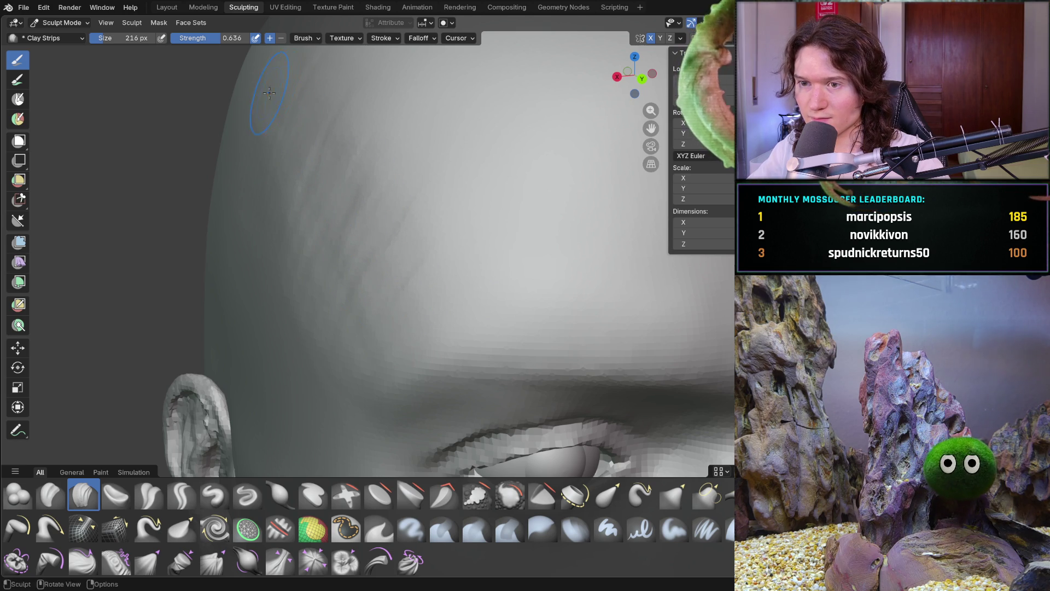
scroll(238, 130, down, 6)
Add a short horizontal clay strip across the forehead from a side-on angle
mouse_move(262, 141)
middle_down()
mouse_move(304, 159)
mouse_move(350, 230)
middle_up()
scroll(304, 159, up, 7)
scroll(327, 136, down, 6)
scroll(358, 238, up, 6)
drag(385, 290, 399, 312)
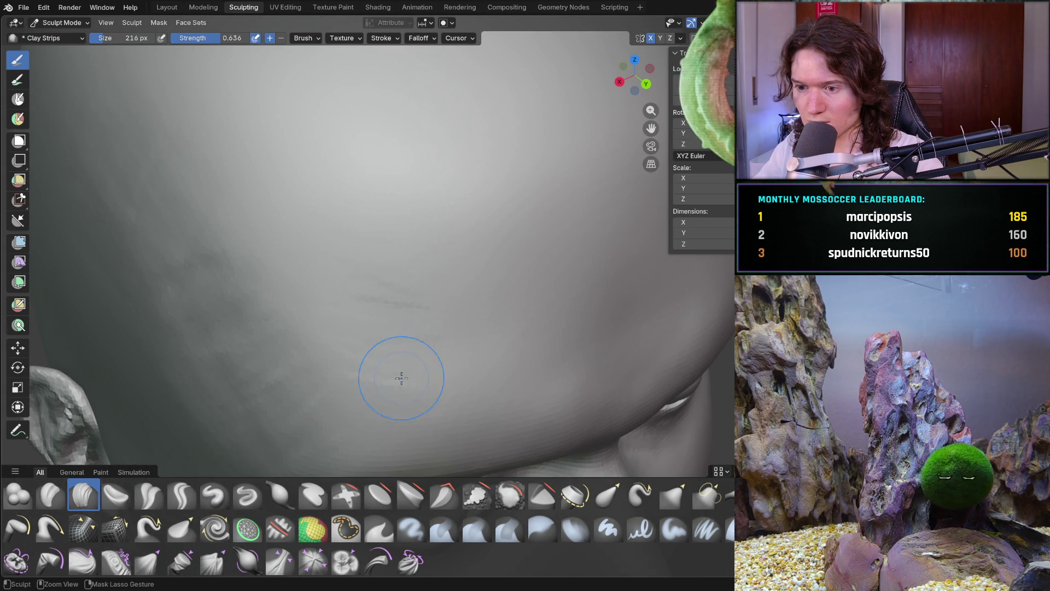
mouse_move(370, 187)
middle_down()
mouse_move(331, 154)
mouse_move(320, 208)
middle_up()
scroll(320, 213, down, 4)
scroll(350, 175, up, 5)
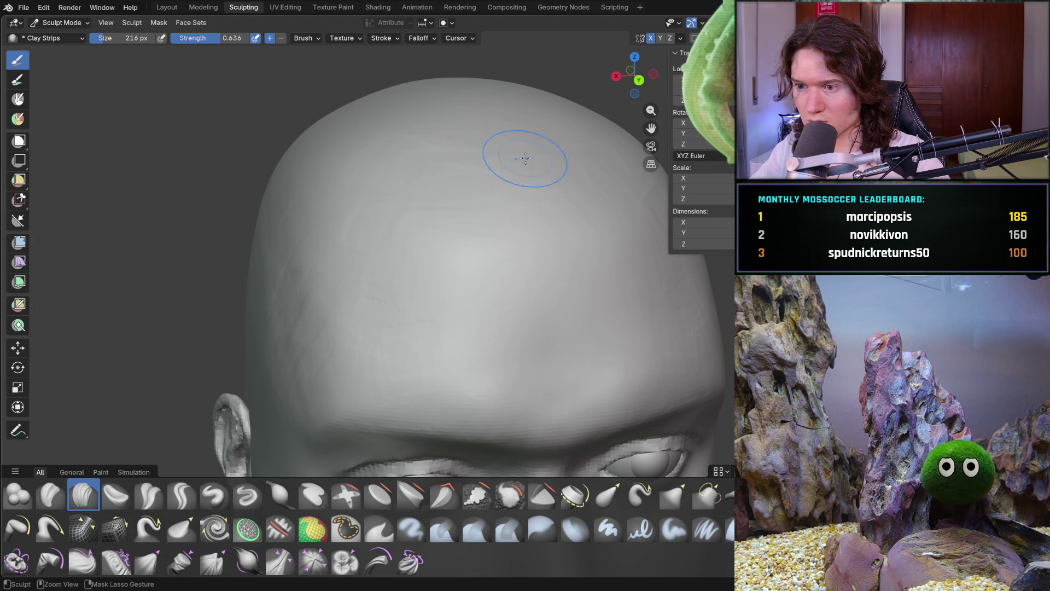
Orbit around the head to check the forehead and skull shape
mouse_move(478, 109)
middle_down()
mouse_move(553, 98)
mouse_move(416, 139)
mouse_move(433, 176)
mouse_move(399, 211)
mouse_move(394, 197)
mouse_move(303, 209)
mouse_move(346, 268)
mouse_move(342, 281)
mouse_move(365, 270)
mouse_move(361, 251)
middle_up()
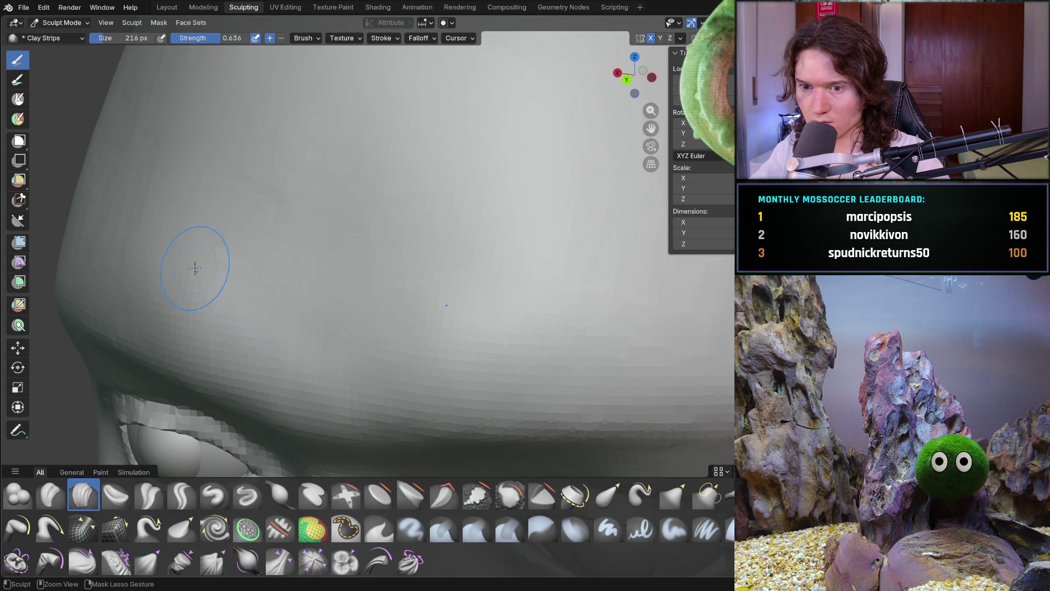
mouse_move(169, 244)
ctrl+middle_down()
mouse_move(253, 219)
mouse_move(241, 277)
mouse_move(157, 270)
mouse_move(285, 257)
ctrl+middle_up()
scroll(328, 241, up, 5)
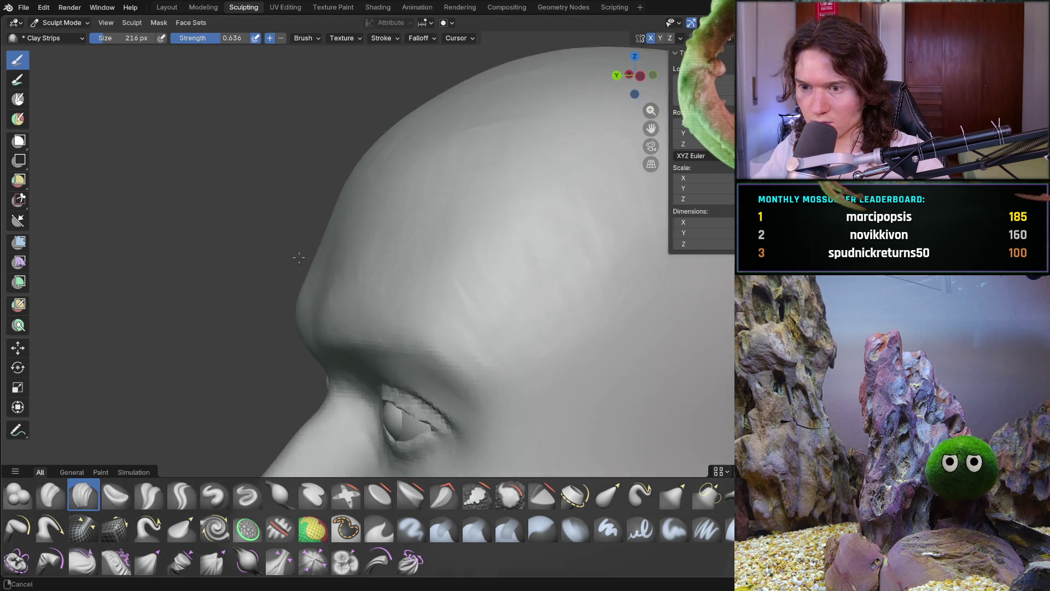
mouse_move(367, 166)
middle_down()
mouse_move(417, 164)
mouse_move(409, 197)
middle_up()
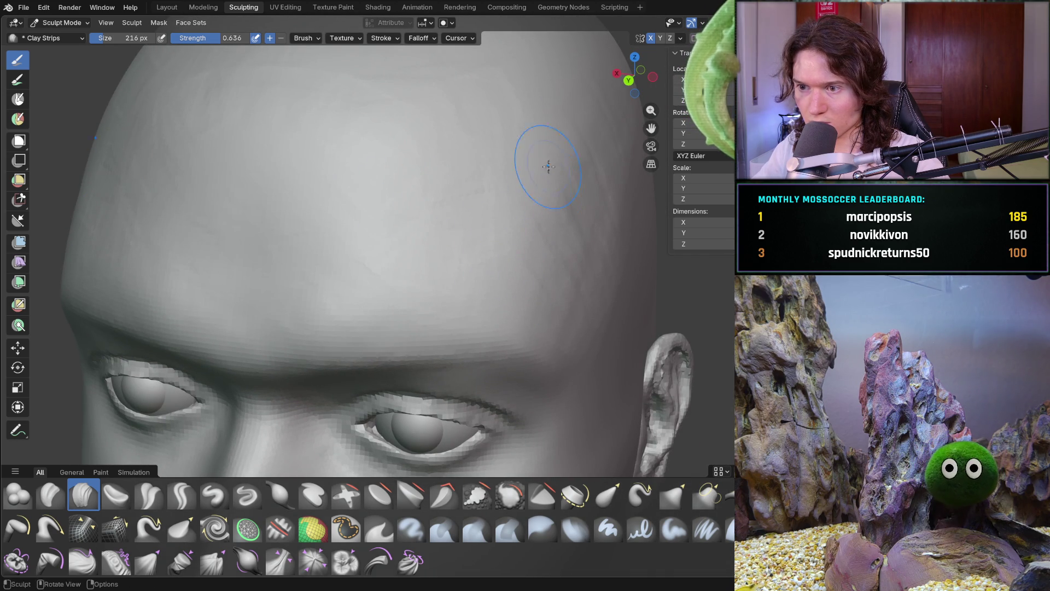
mouse_move(584, 79)
middle_down()
mouse_move(452, 147)
mouse_move(405, 253)
mouse_move(504, 164)
mouse_move(443, 246)
mouse_move(555, 277)
mouse_move(530, 264)
middle_up()
scroll(503, 164, down, 5)
scroll(530, 263, up, 10)
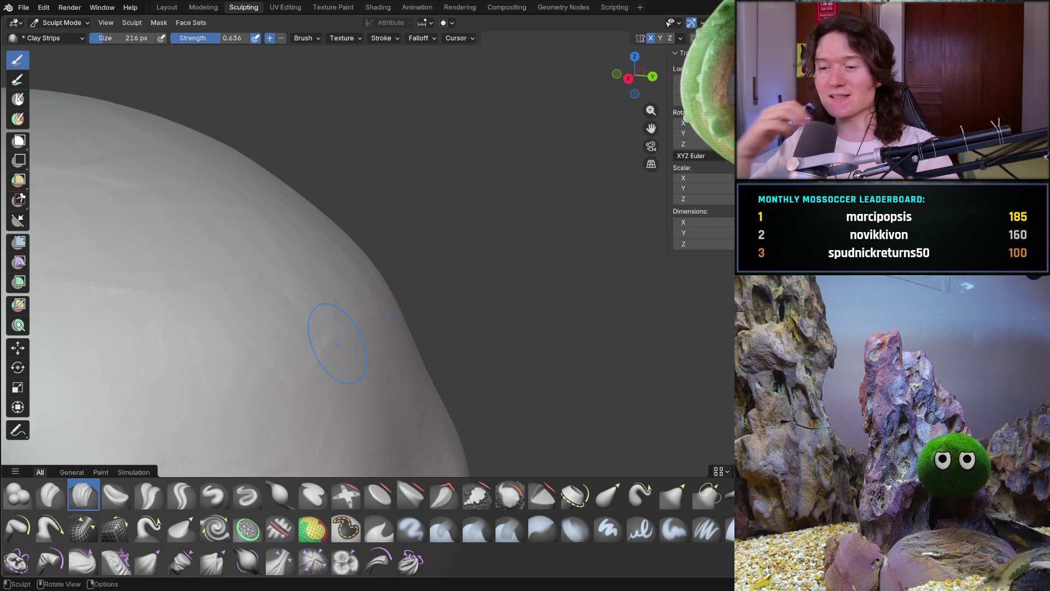
Add clay strips across the top of the skull
middle_drag(371, 321, 286, 340)
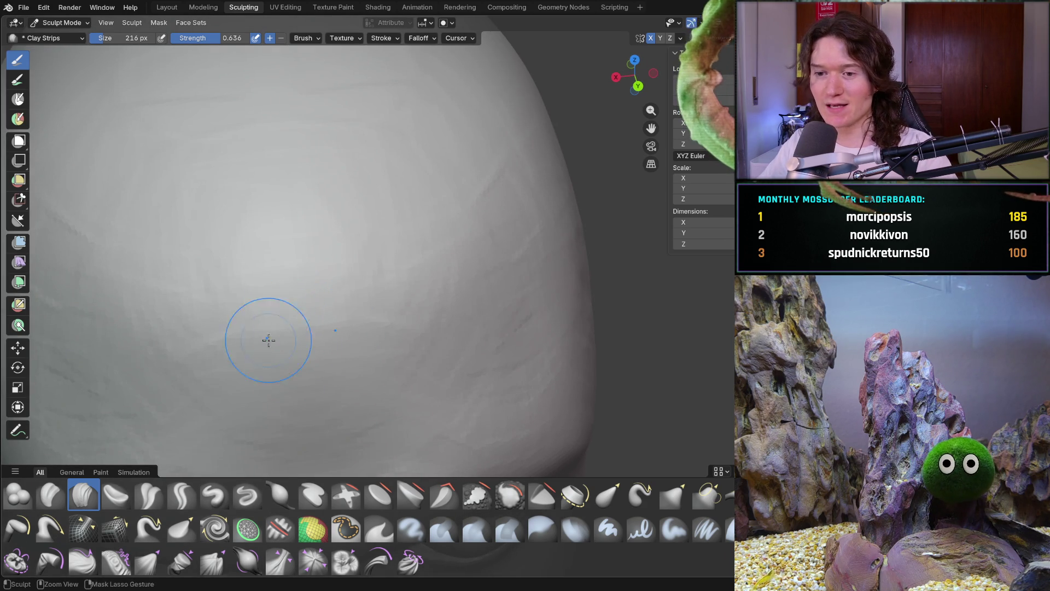
scroll(272, 336, up, 2)
scroll(304, 300, down, 6)
scroll(339, 294, up, 4)
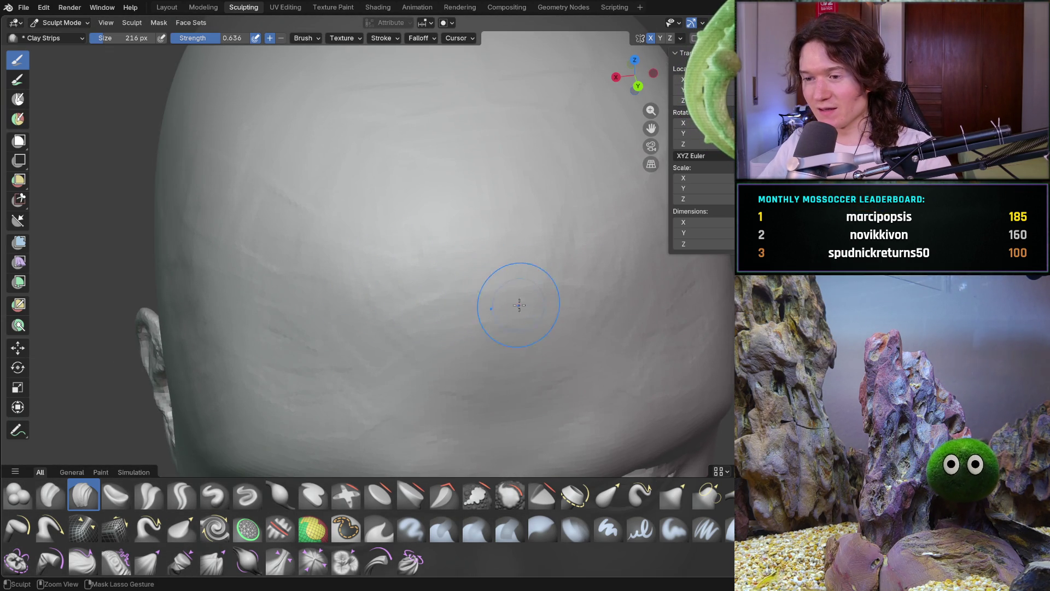
ctrl+right_drag(383, 295, 379, 292)
ctrl+right_drag(453, 336, 460, 257)
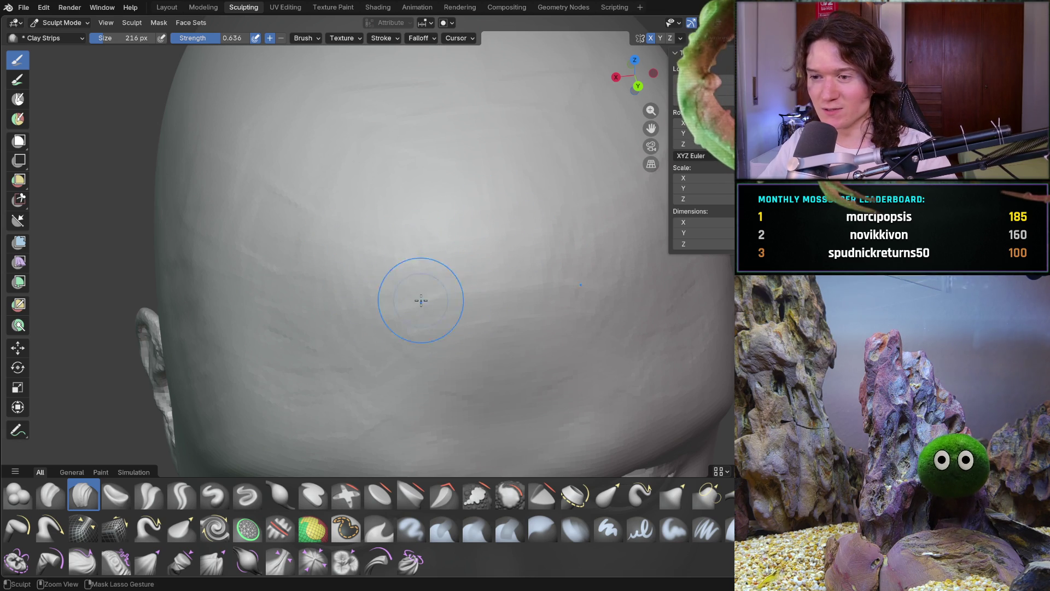
mouse_move(310, 288)
middle_down()
mouse_move(412, 291)
mouse_move(429, 310)
mouse_move(471, 286)
mouse_move(473, 295)
mouse_move(389, 295)
mouse_move(309, 236)
mouse_move(336, 241)
middle_up()
middle_drag(404, 249, 405, 250)
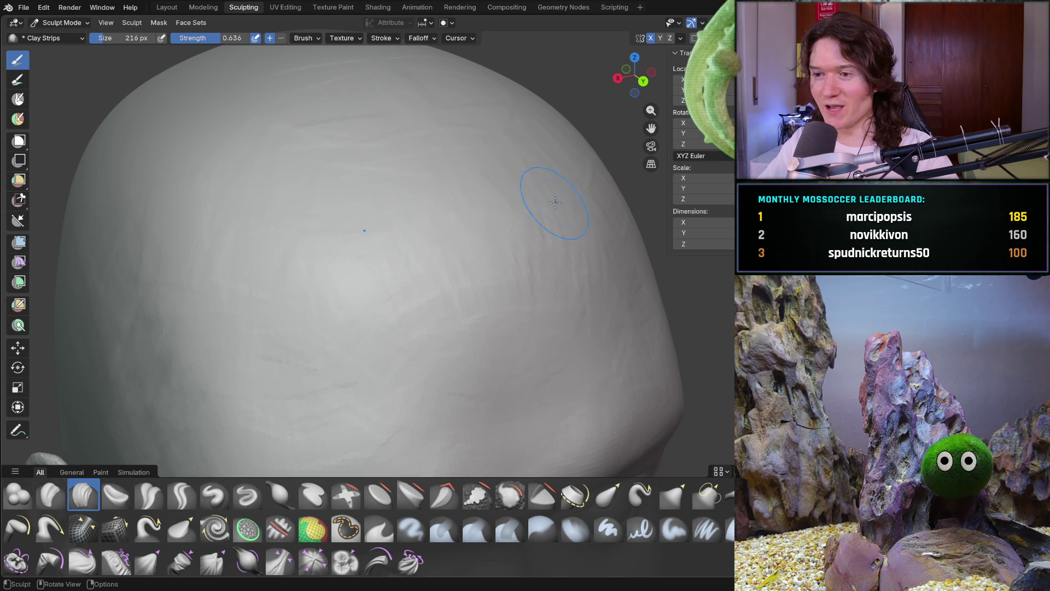
mouse_move(562, 236)
middle_down()
mouse_move(481, 241)
mouse_move(461, 274)
mouse_move(441, 259)
middle_up()
Build up the forehead and temple with more clay strips from closer views
shift+middle_drag(382, 237, 492, 299)
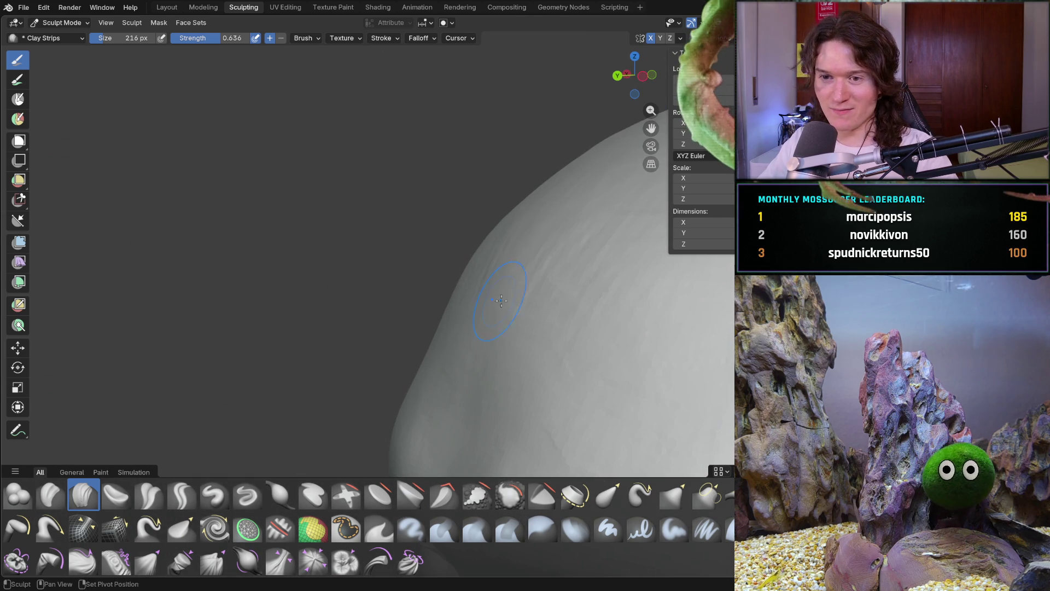
middle_drag(514, 263, 562, 242)
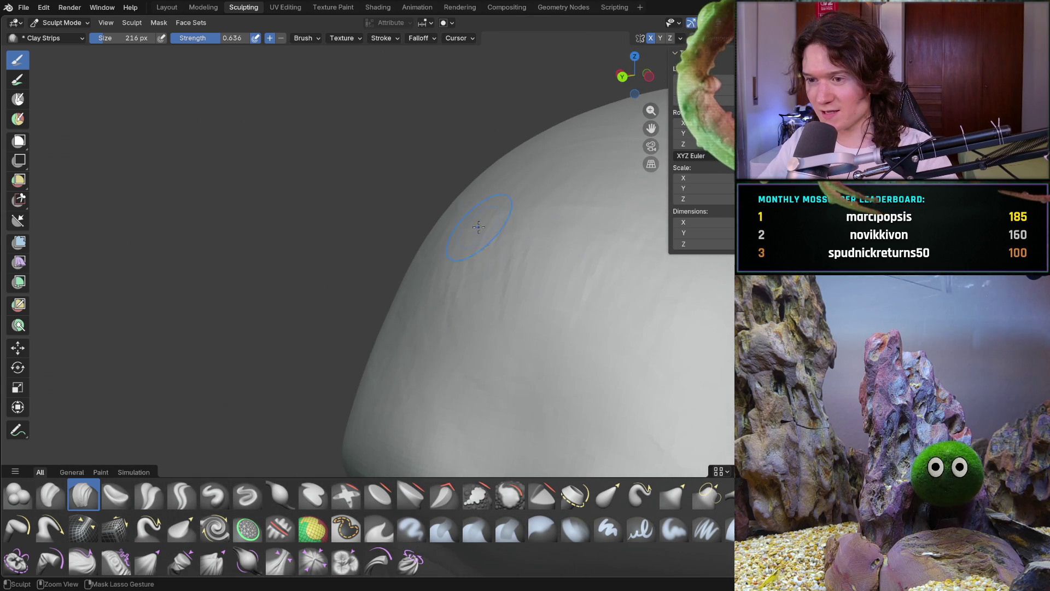
scroll(577, 214, down, 6)
mouse_move(524, 310)
middle_down()
mouse_move(535, 300)
mouse_move(435, 290)
middle_up()
scroll(436, 290, up, 3)
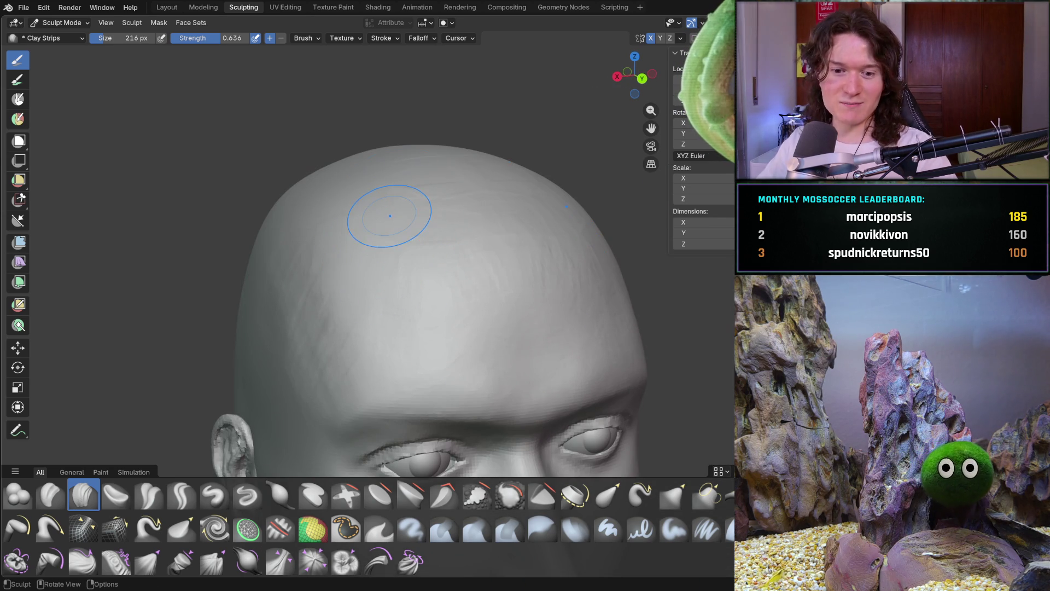
scroll(375, 310, up, 2)
mouse_move(459, 290)
ctrl+middle_down()
mouse_move(363, 312)
mouse_move(300, 304)
ctrl+middle_up()
mouse_move(434, 401)
ctrl+middle_down()
mouse_move(381, 261)
mouse_move(417, 312)
ctrl+middle_up()
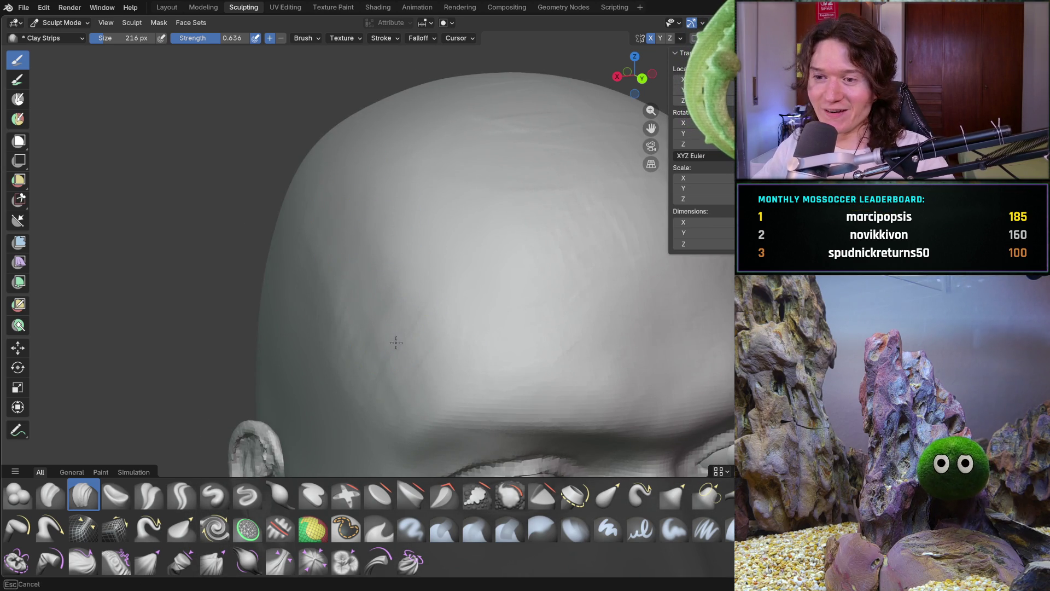
middle_drag(331, 296, 268, 230)
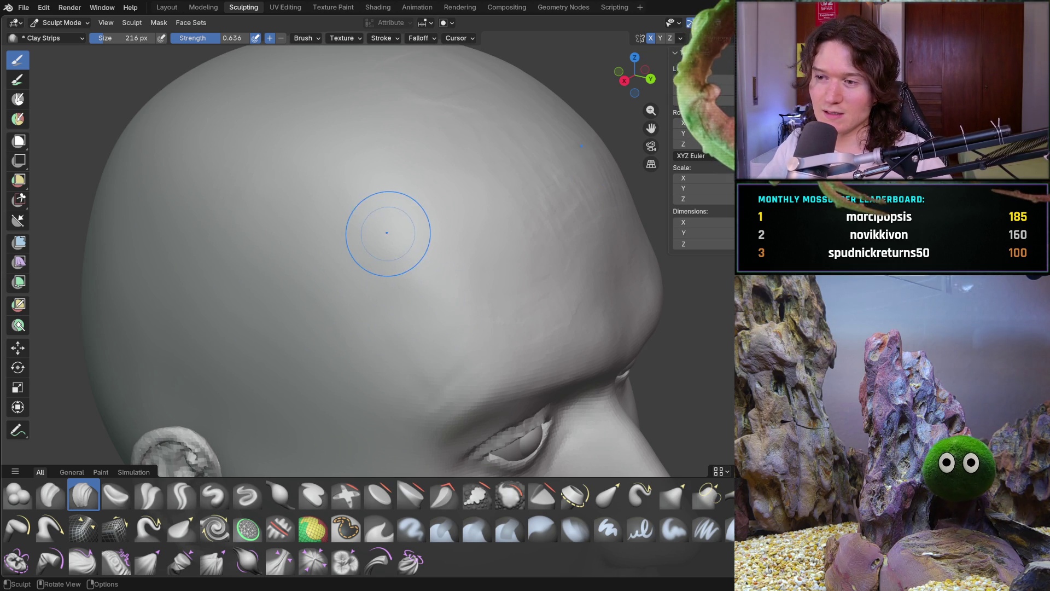
mouse_move(440, 296)
middle_down()
mouse_move(462, 321)
mouse_move(423, 337)
mouse_move(469, 368)
mouse_move(354, 313)
middle_up()
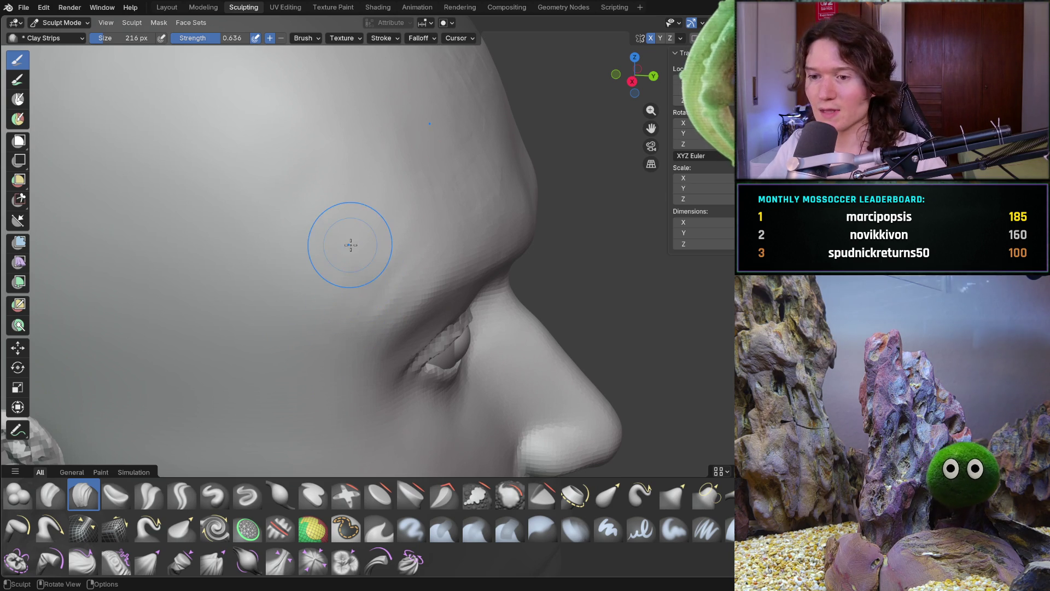